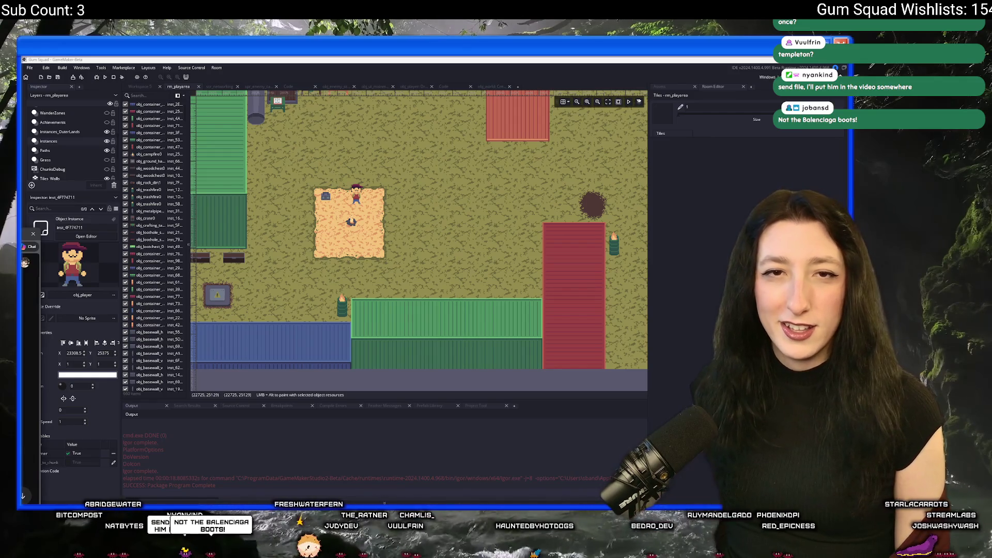
Step: Switch from GameMaker to the browser window playing the YouTube Shorts rat clip
key(alt+Tab)
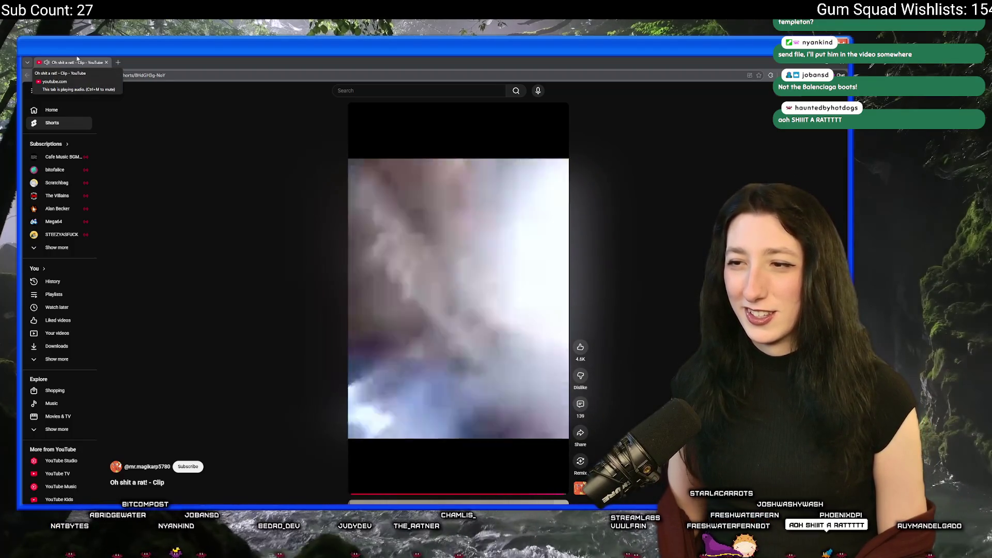
Step: Leave the YouTube rat clip and switch back toward the GameMaker room editor
key(alt+Tab)
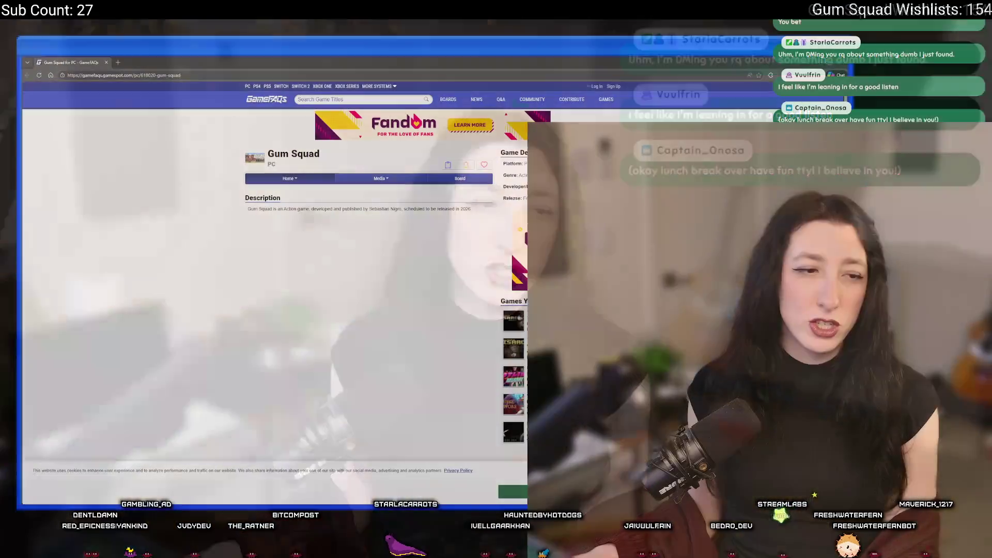
Step: Zoom in on the GameFAQs Gum Squad page to read its description, then zoom back out
key(ctrl+plus)
key(ctrl+plus)
key(ctrl+plus)
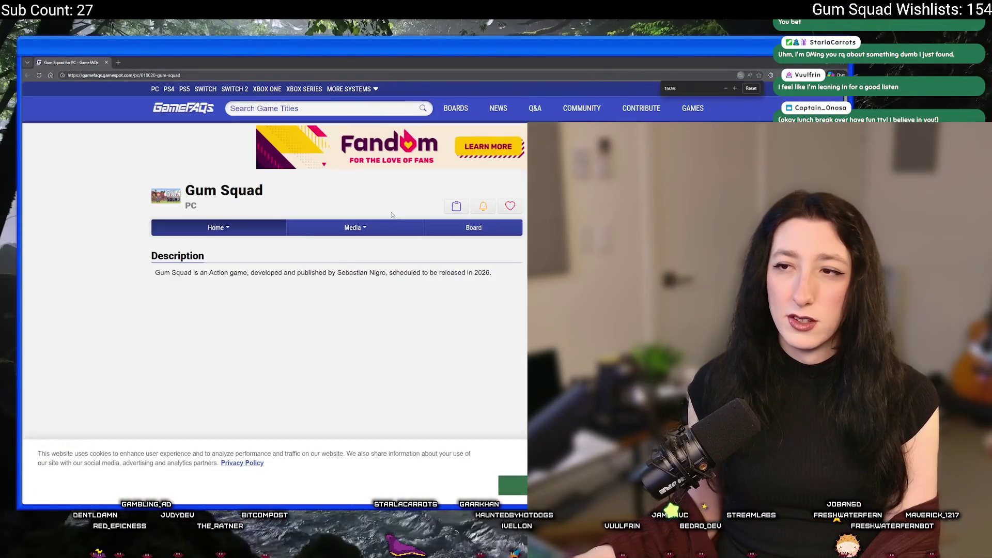
scroll(353, 312, down, 1)
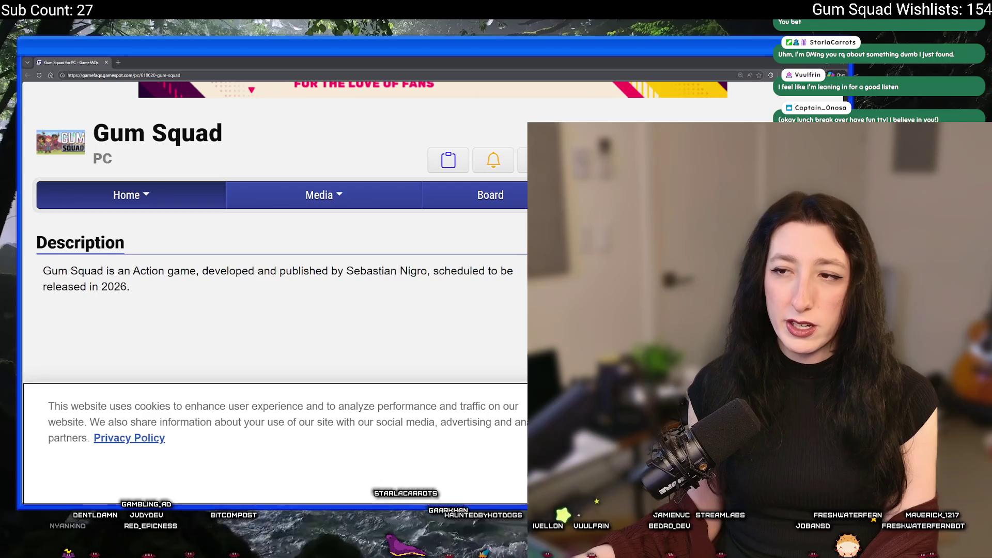
drag(346, 271, 427, 270)
click(257, 281)
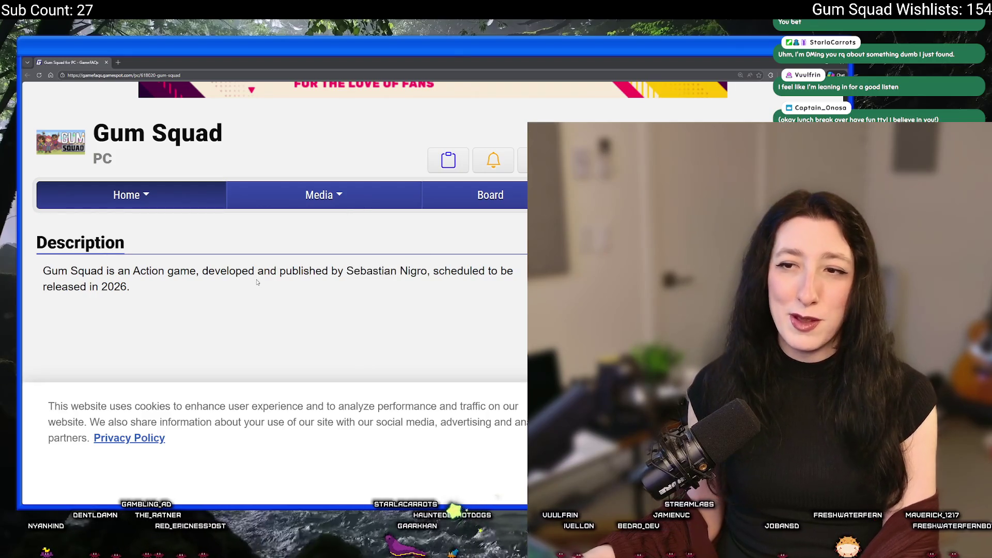
key(ctrl+minus)
key(ctrl+minus)
key(ctrl+minus)
key(ctrl+minus)
key(ctrl+minus)
key(ctrl+minus)
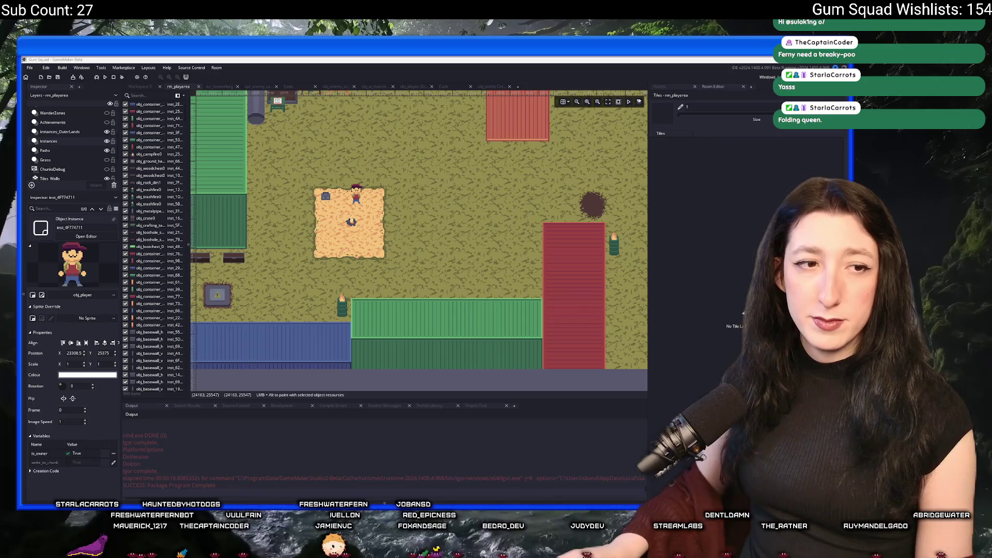
drag(457, 262, 448, 266)
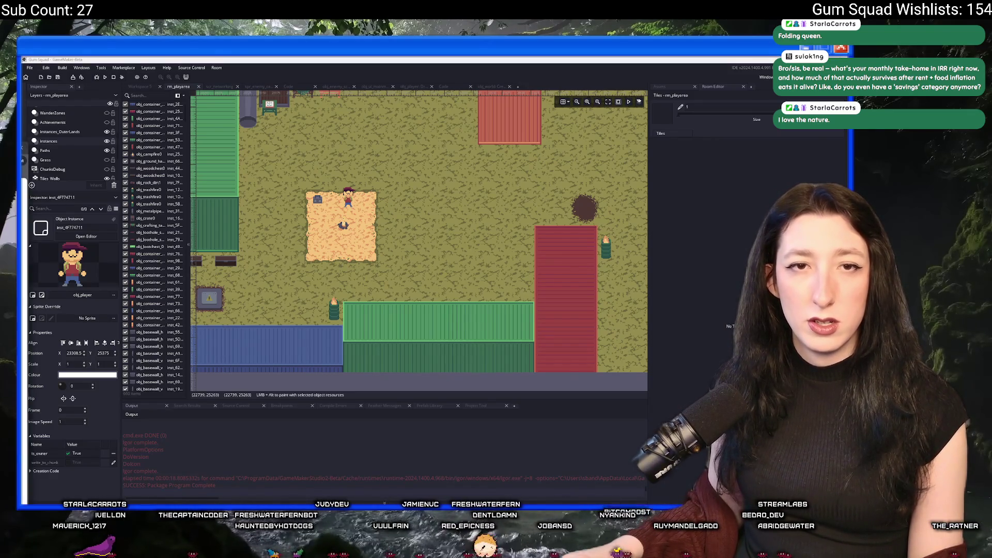
text(w)
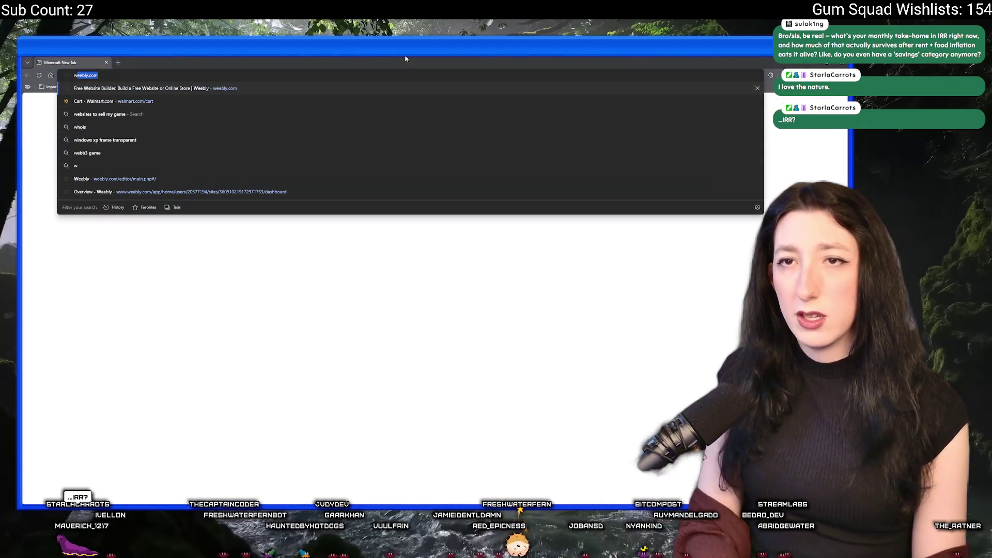
text(hat is irr)
Step: Search Bing for 'what is irr' and expand the full explanation on the answer card
key(Return)
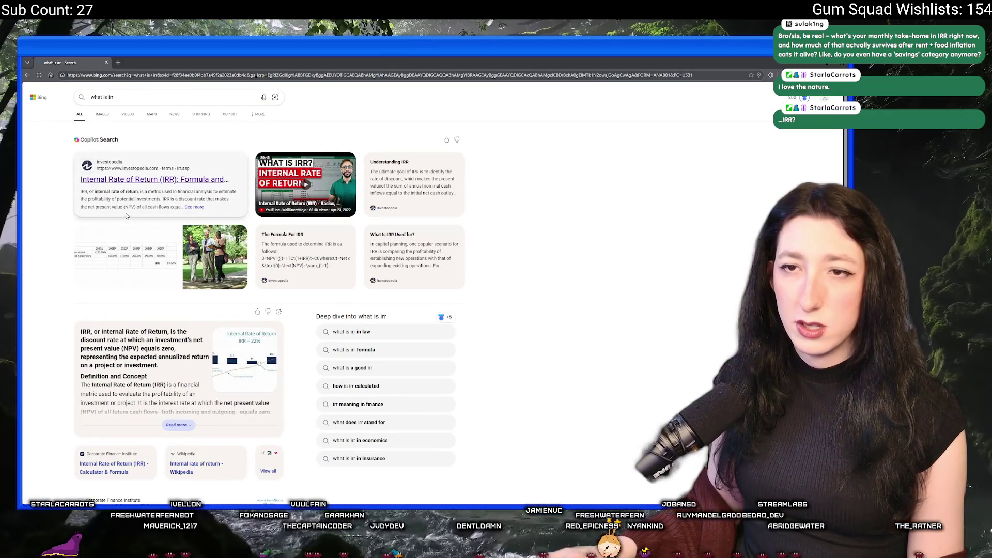
scroll(137, 192, down, 2)
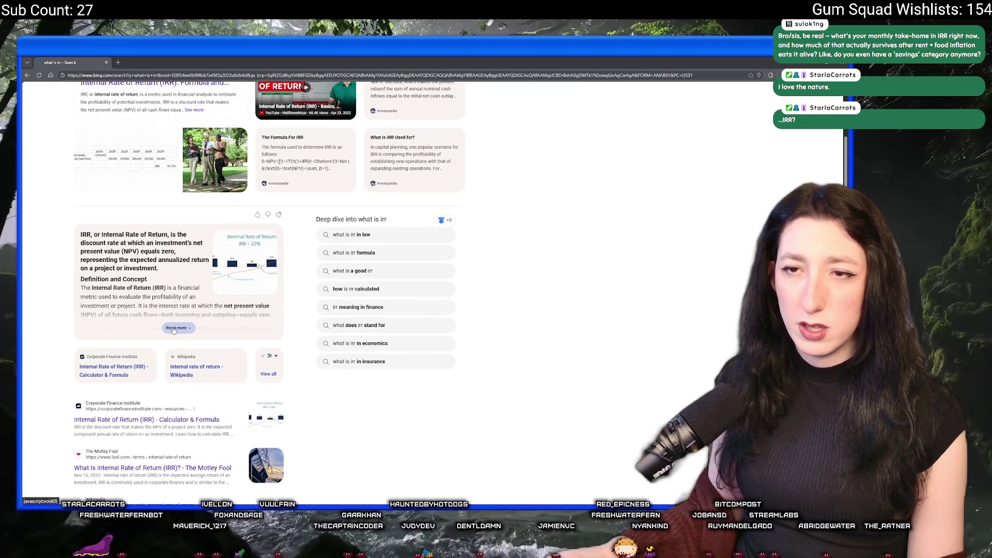
click(174, 329)
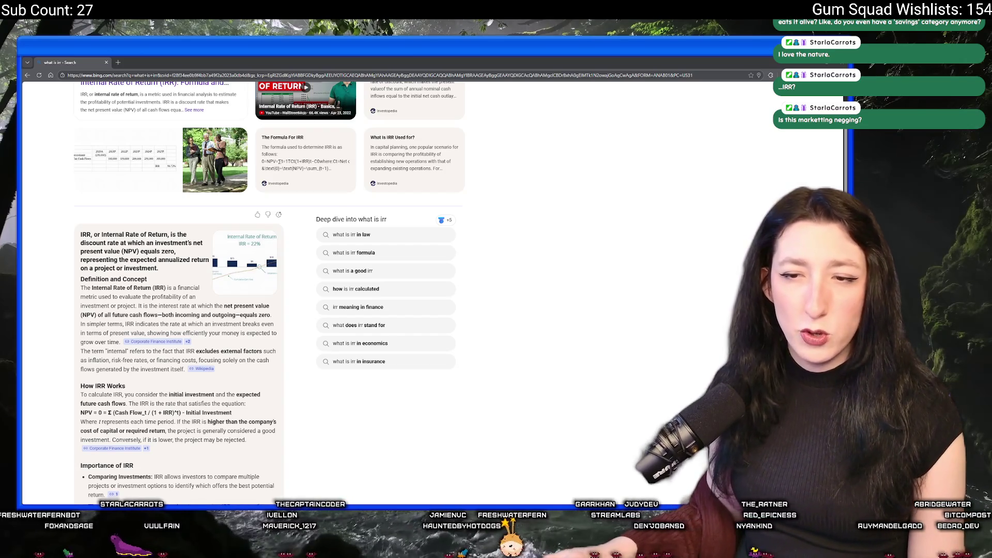
Step: Read through the IRR explanation, then close the browser to return to GameMaker
scroll(203, 296, down, 2)
mouse_move(199, 299)
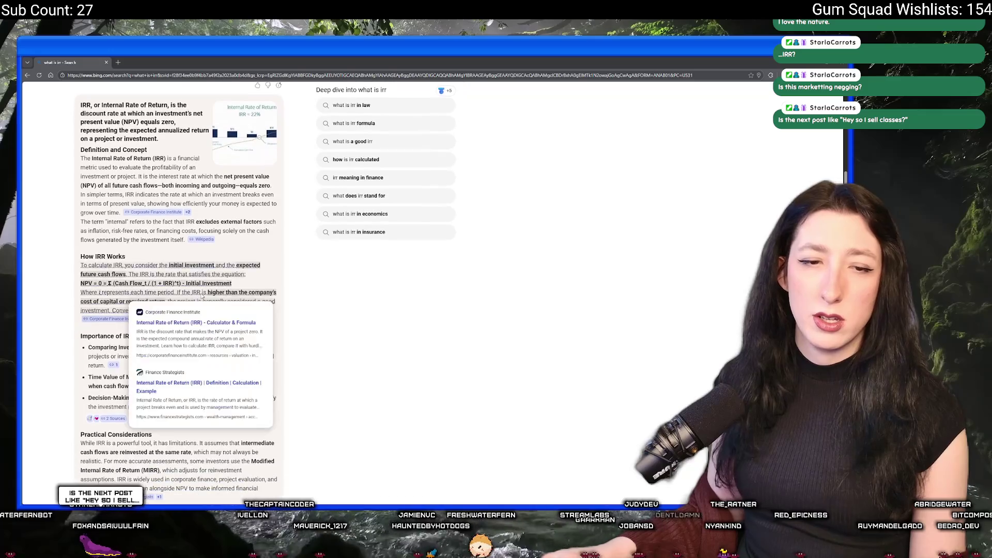
scroll(199, 298, up, 5)
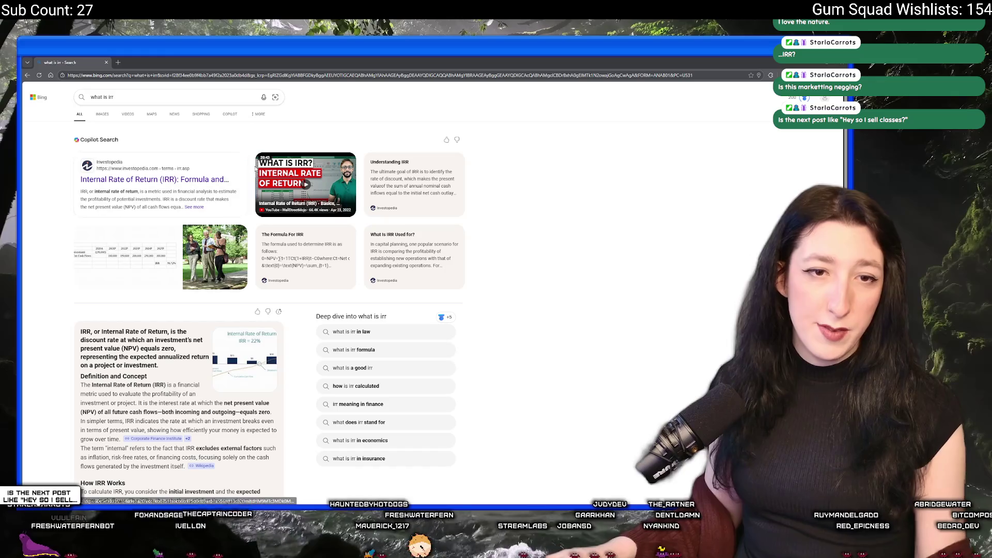
click(106, 60)
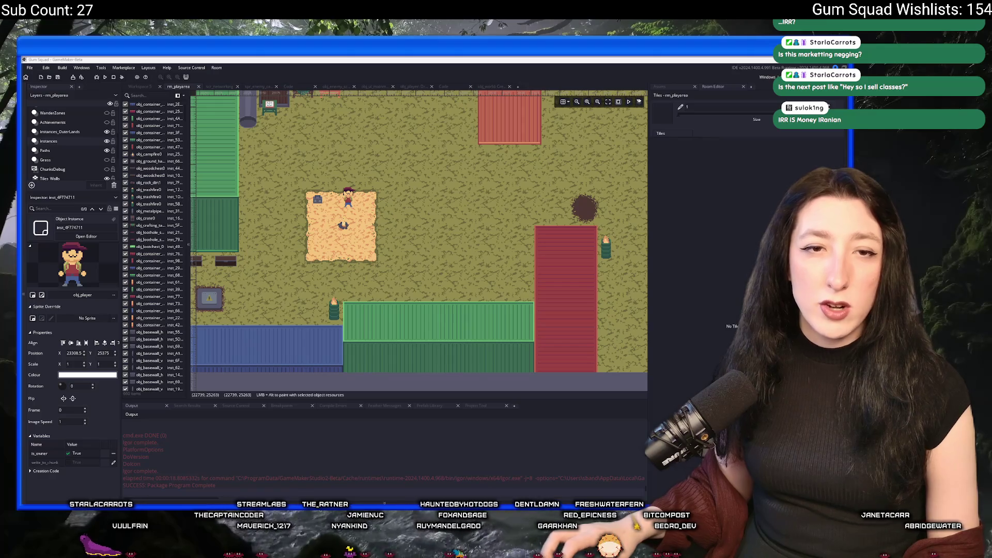
key(alt+Tab)
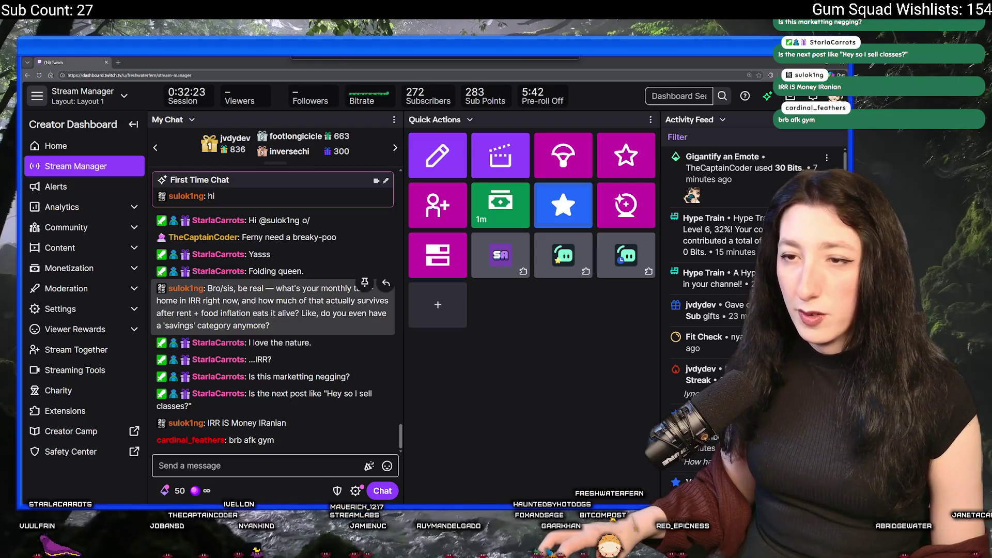
click(285, 322)
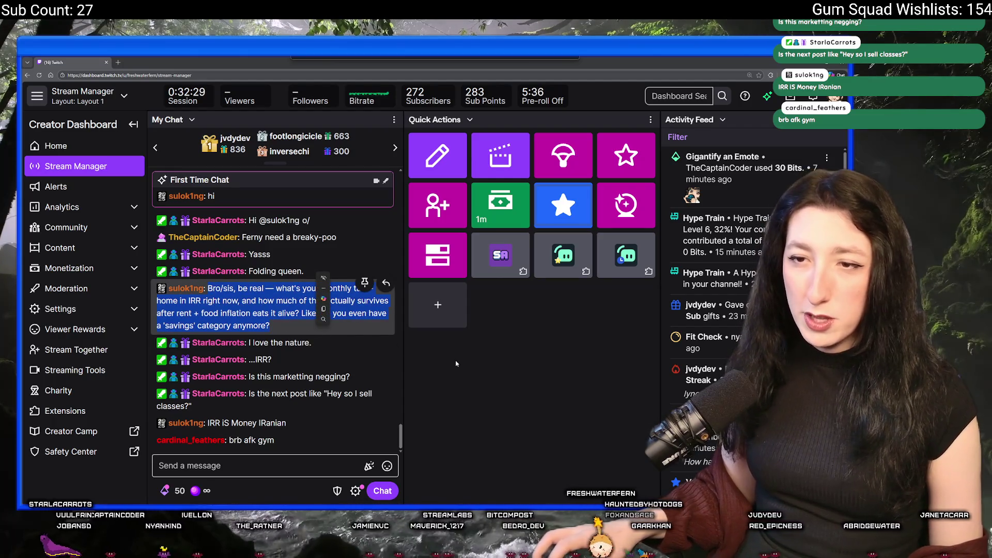
click(312, 321)
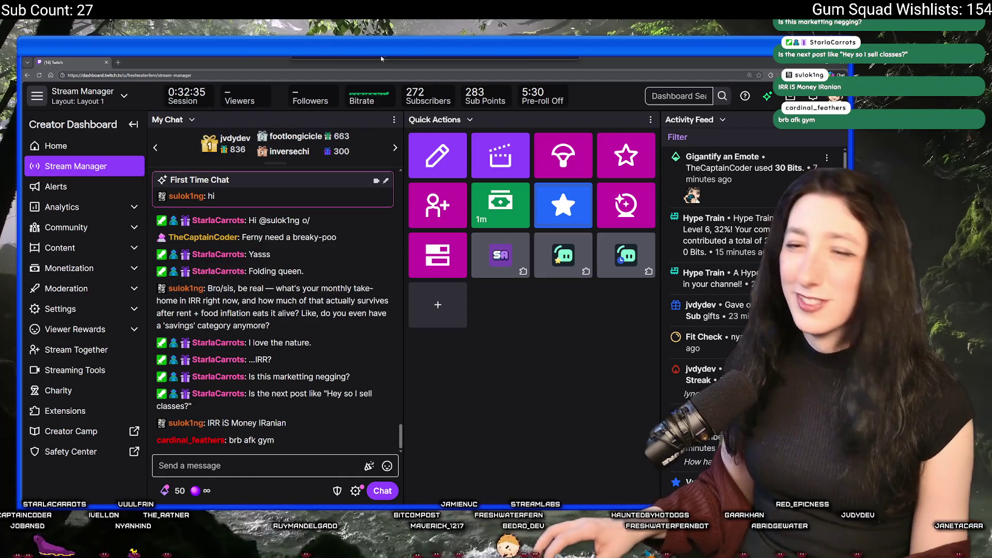
key(alt+Tab)
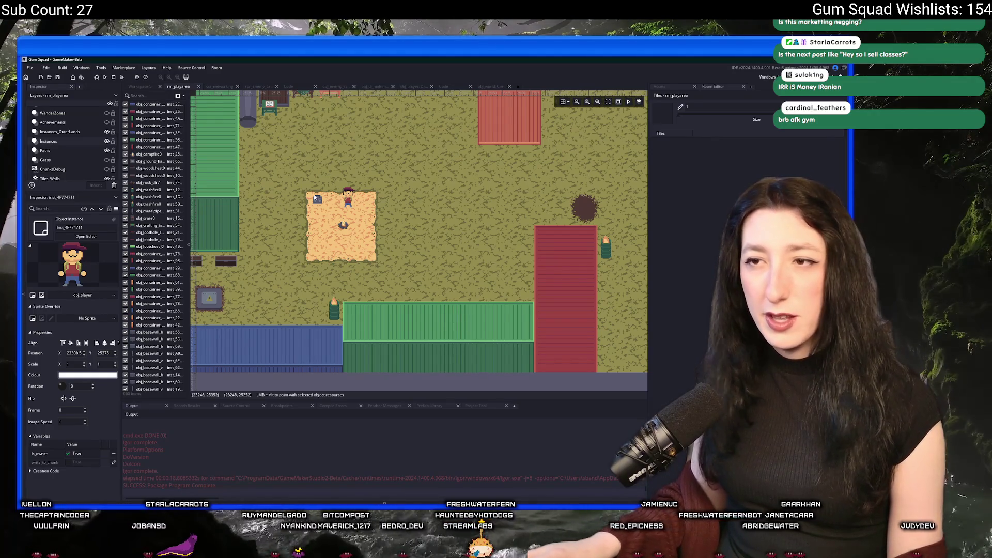
Step: Show the asset browser in the side panel and pan across the Gum Squad level map
scroll(308, 215, down, 4)
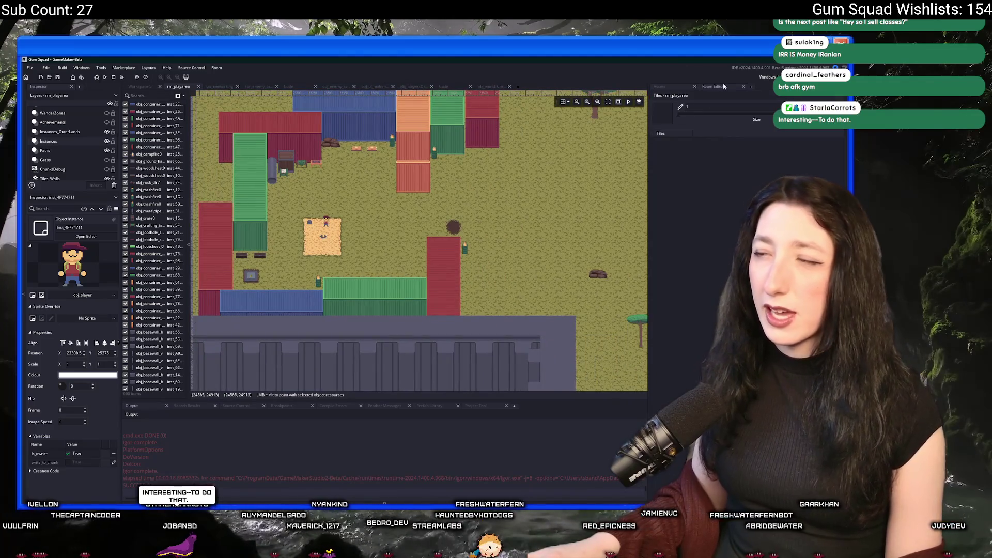
click(660, 87)
scroll(375, 277, down, 2)
mouse_move(371, 265)
mouse_down()
mouse_move(267, 272)
mouse_move(211, 259)
mouse_up()
scroll(251, 270, down, 2)
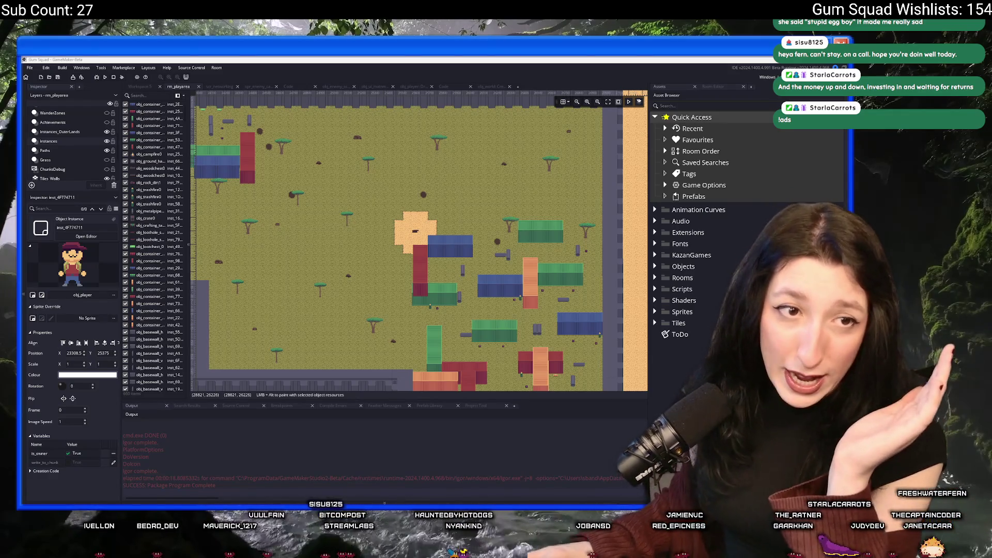
click(150, 218)
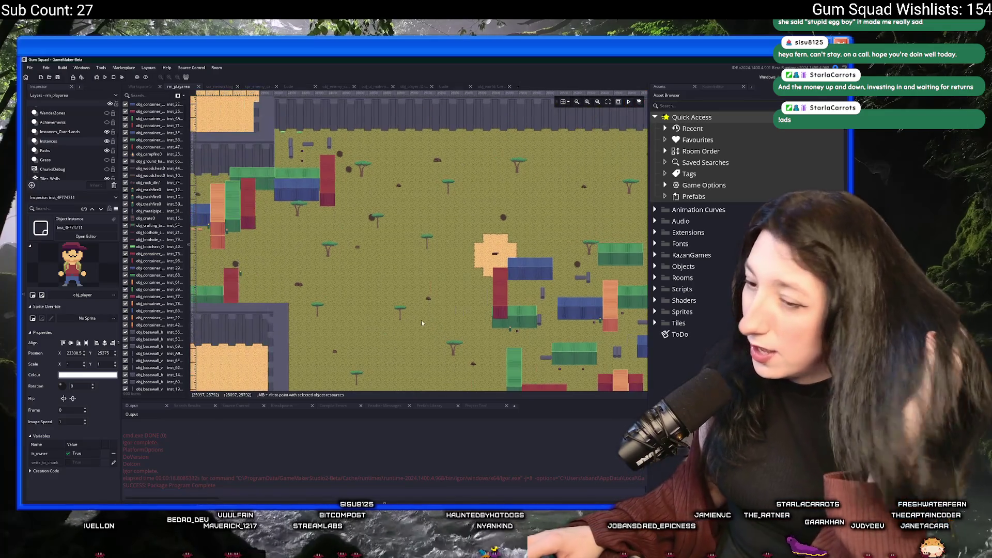
Step: Run the game, maximize its window, and create a New World lobby
click(106, 77)
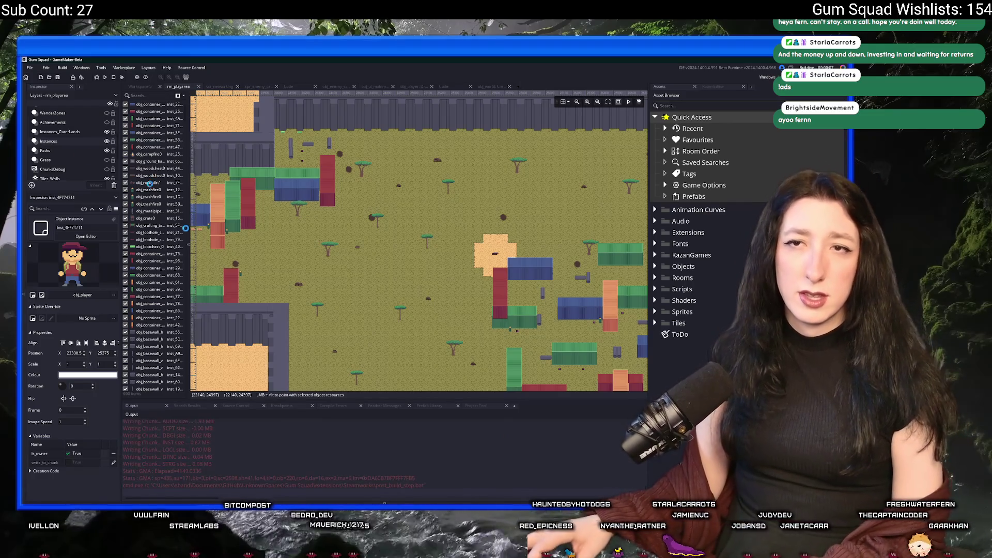
mouse_move(603, 464)
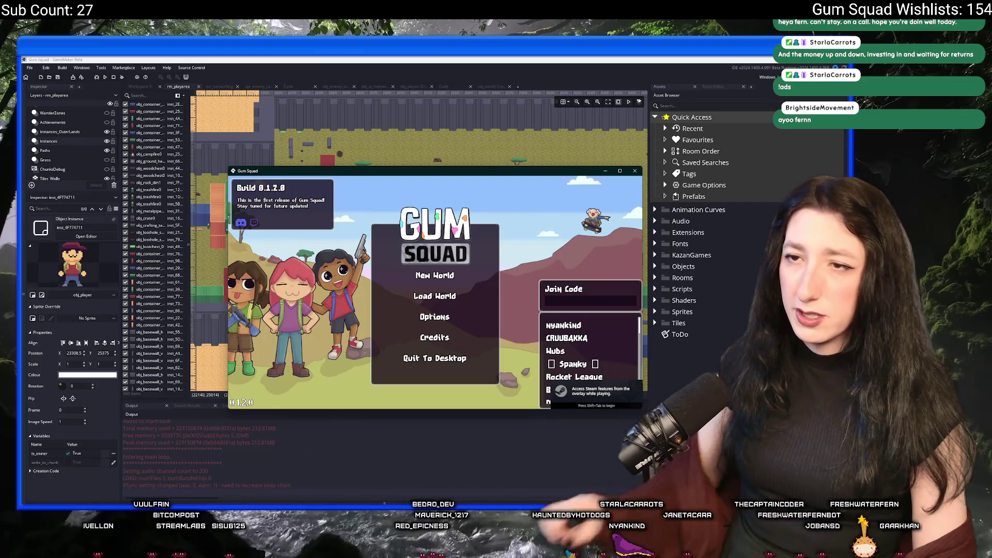
click(619, 171)
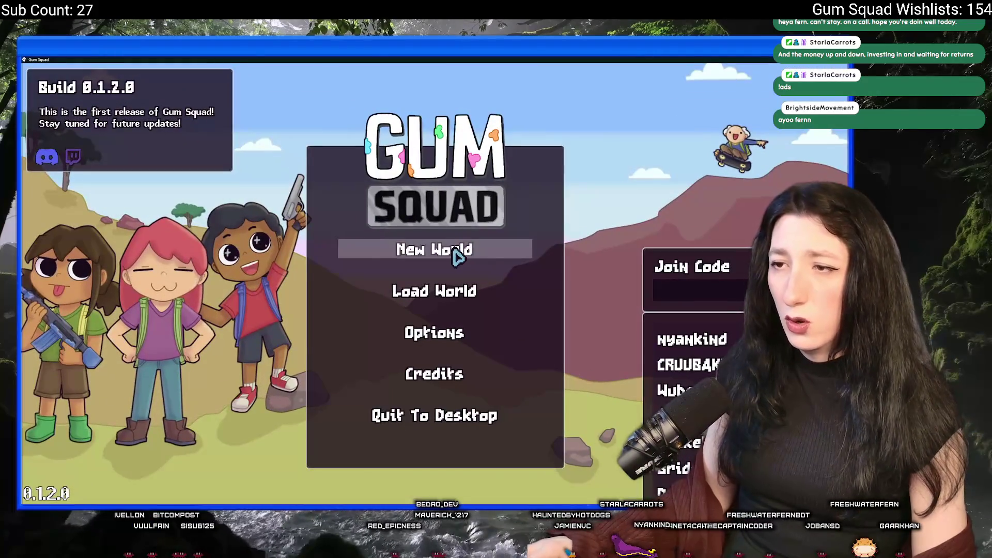
click(454, 256)
click(442, 394)
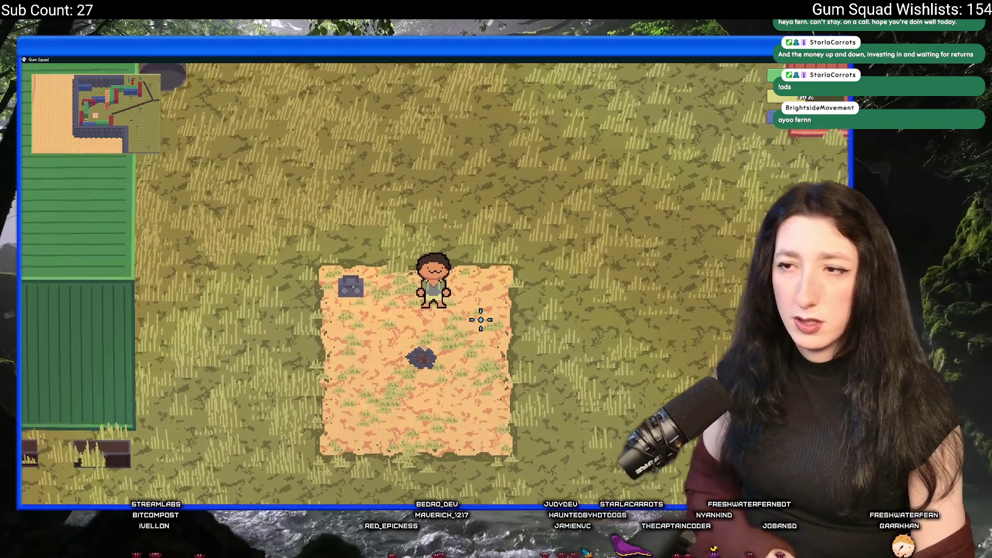
Step: Walk the player around the container yard and dirt patch, toggling the inventory once
key(w)
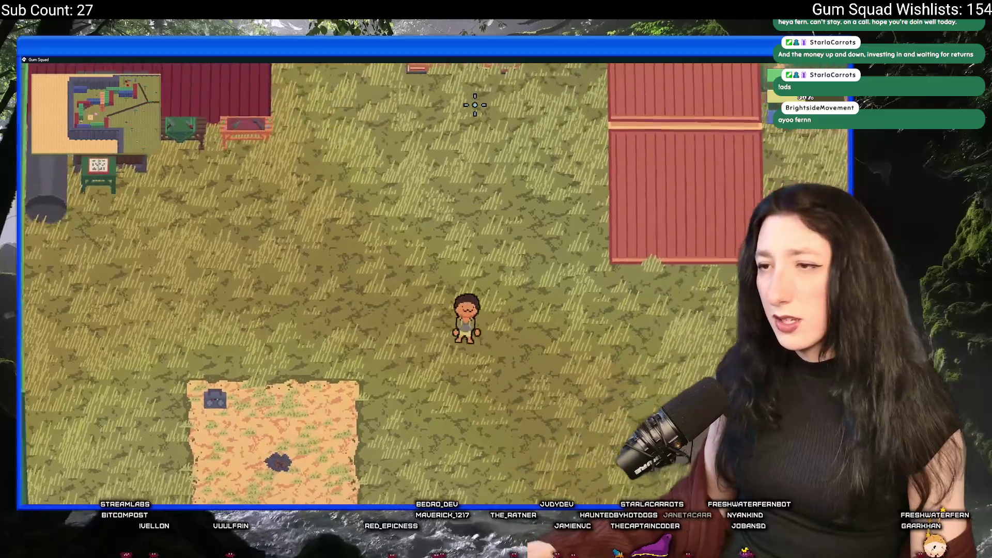
key(Tab)
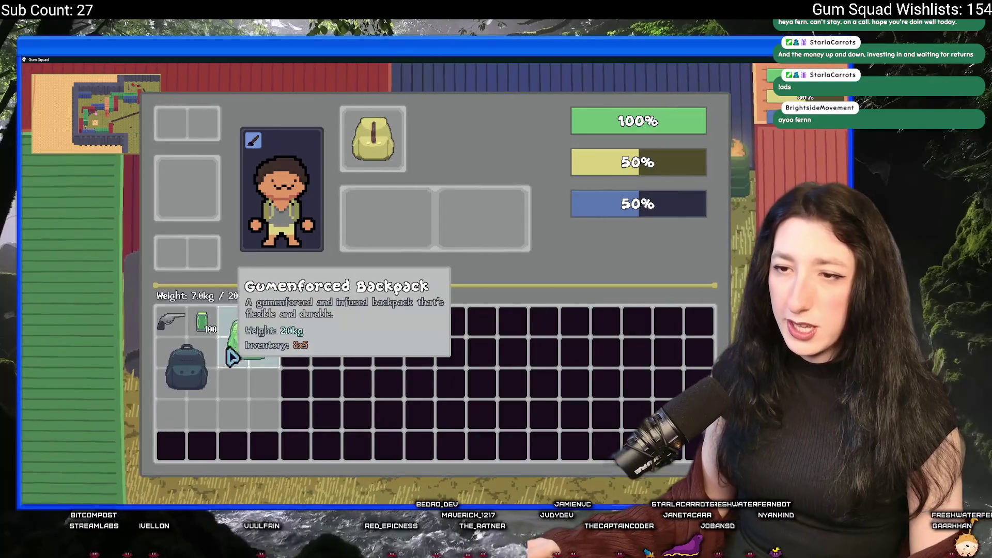
key(Tab)
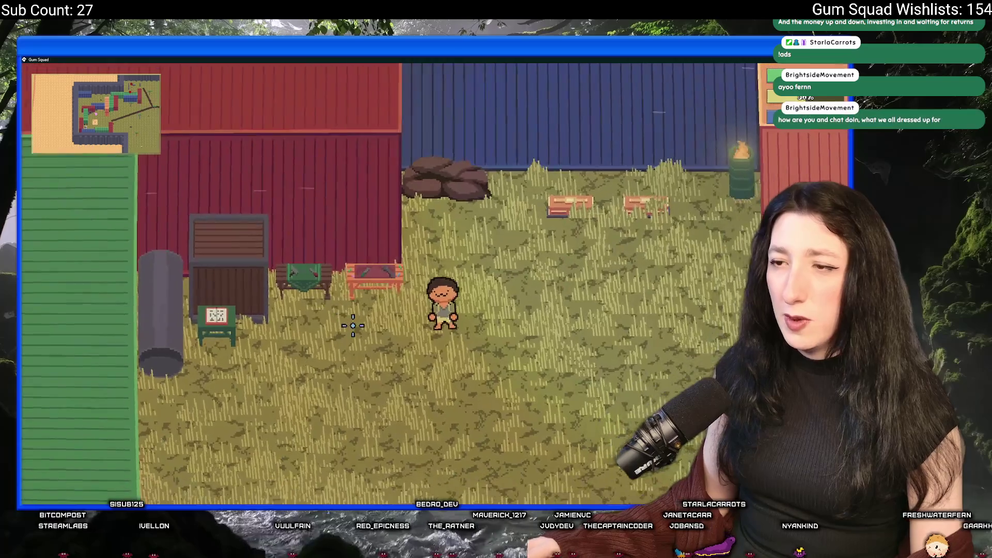
key(s)
key(s)
key(d)
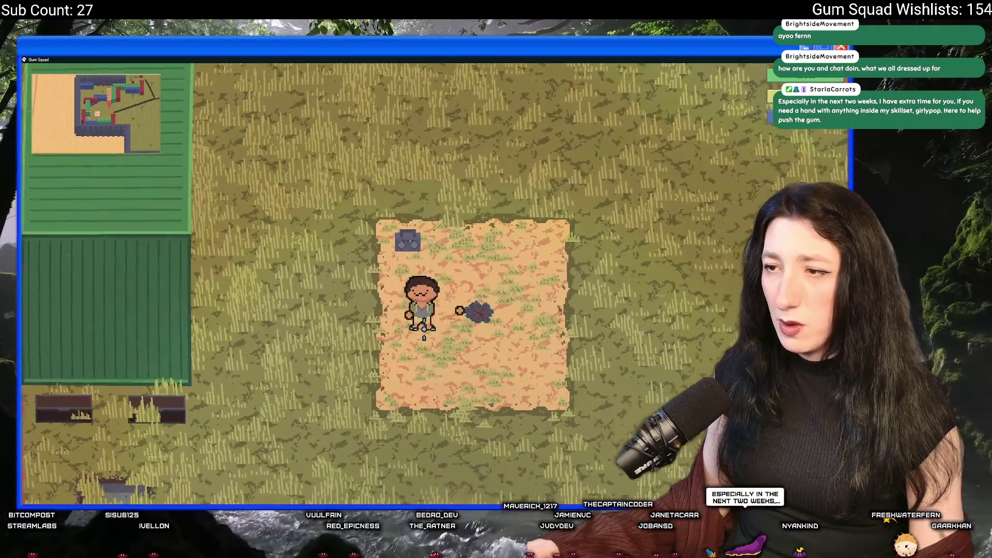
key(a)
key(w)
key(d)
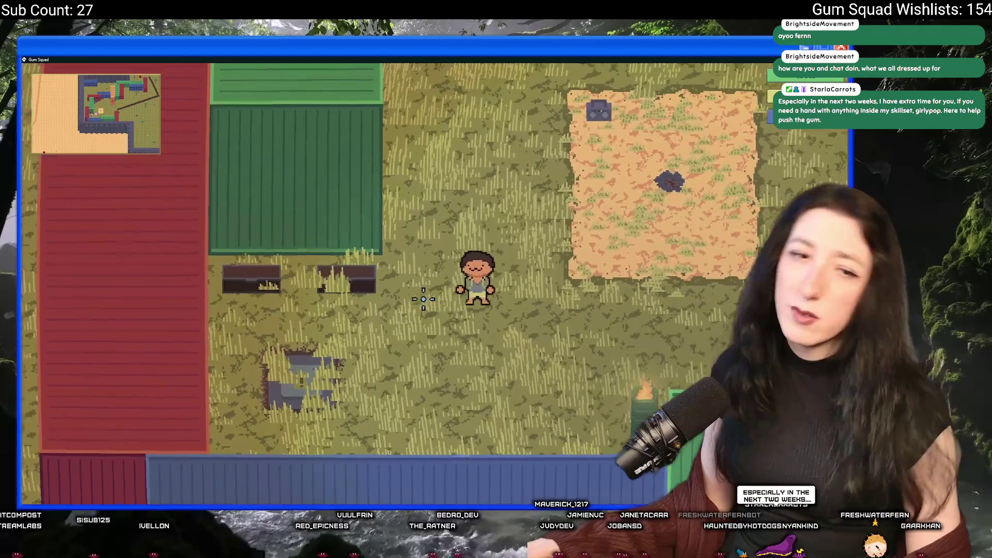
key(w)
key(d)
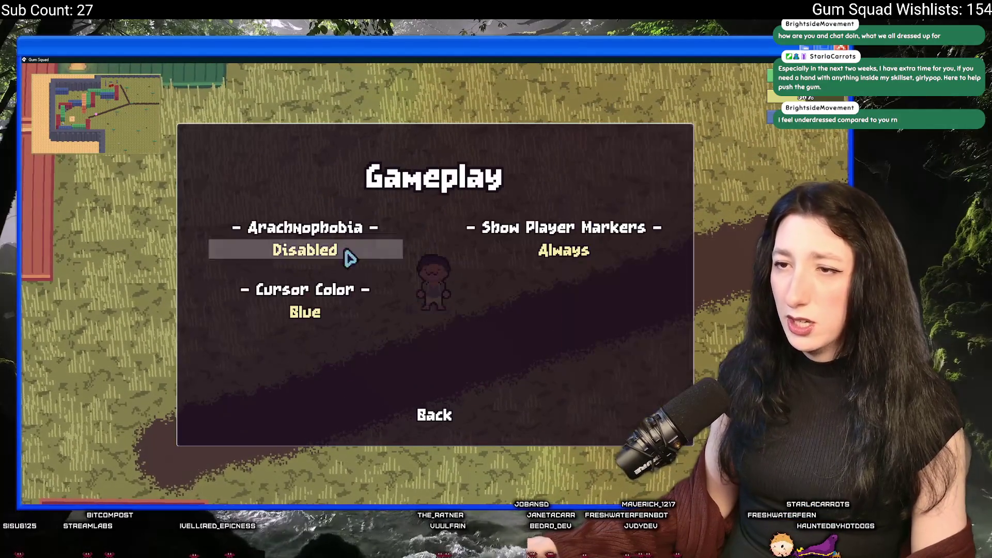
Step: Cycle through the cursor colour options in the Gameplay settings
click(306, 315)
click(306, 320)
click(307, 321)
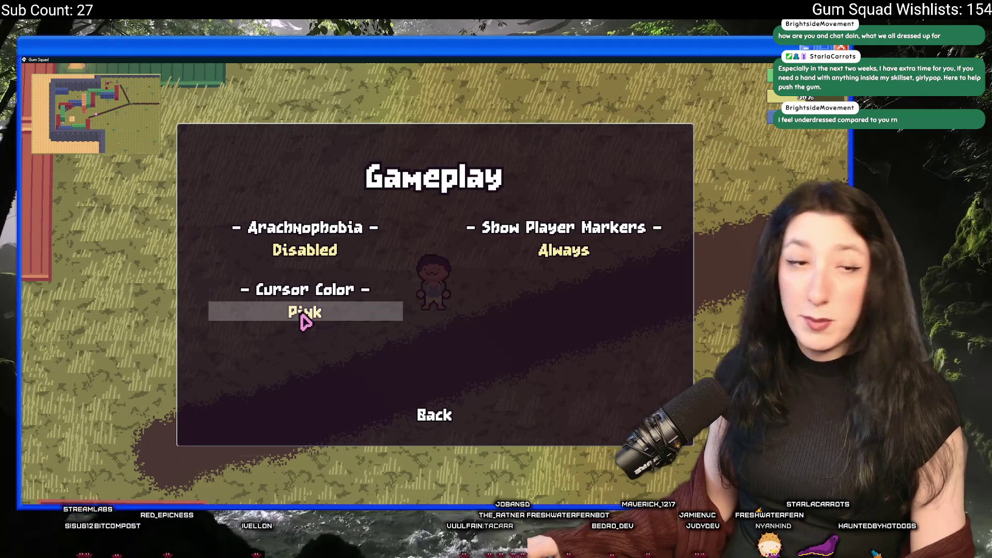
click(305, 321)
Step: Browse the Graphics, Controls and Audio settings, then return to the pause menu
click(416, 414)
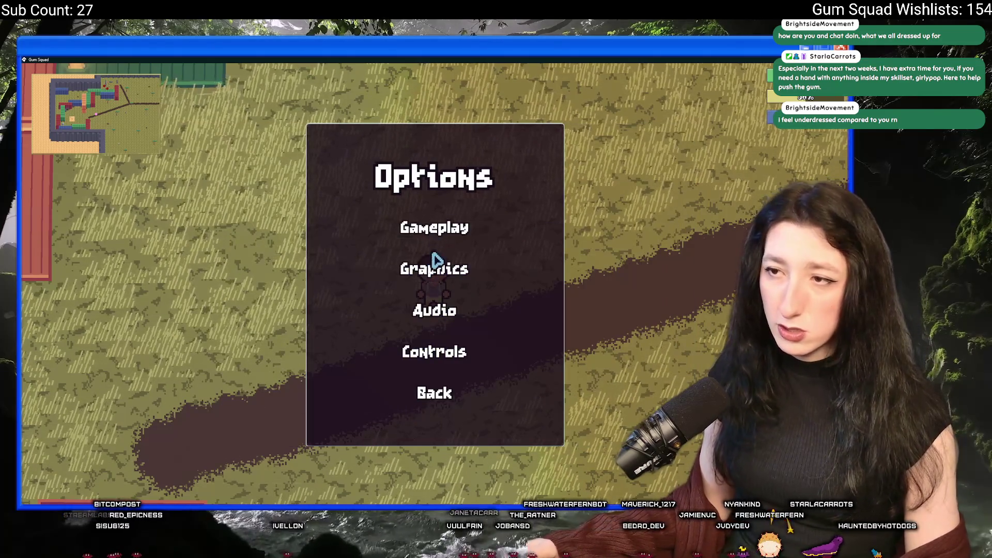
click(436, 262)
click(422, 452)
click(436, 354)
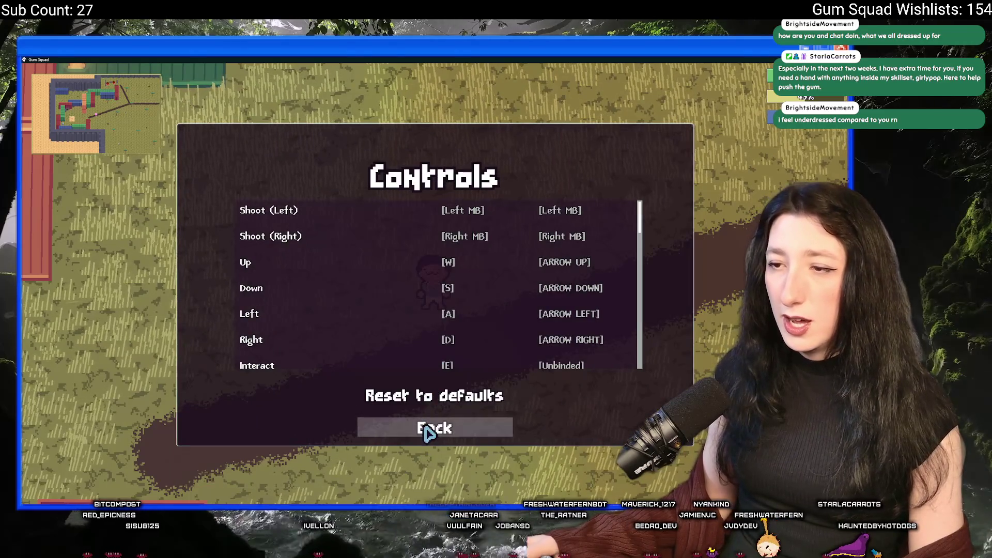
click(428, 433)
click(436, 310)
click(435, 381)
click(436, 392)
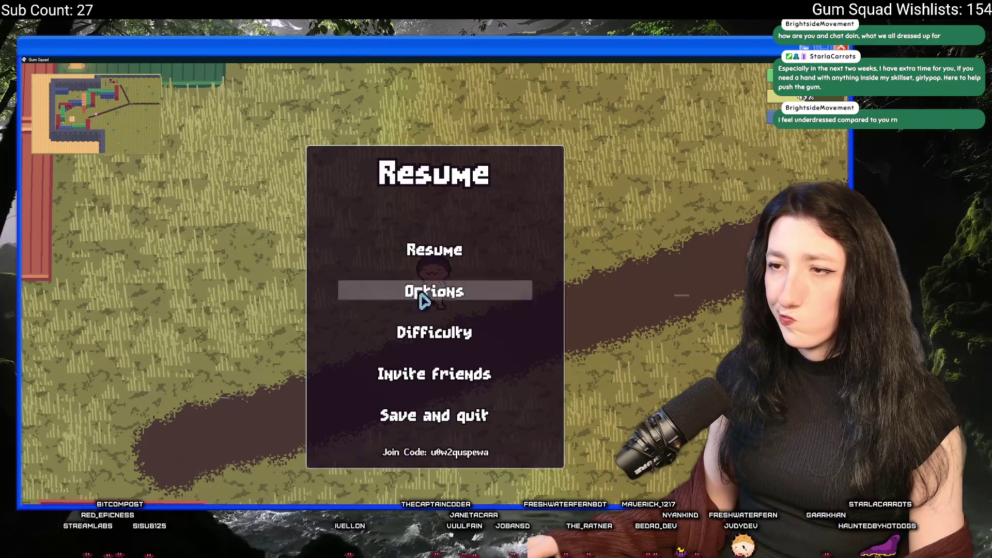
Step: Set Master Volume to 0% in Audio settings, then save and quit the world
click(434, 291)
click(436, 305)
mouse_move(330, 252)
mouse_down()
mouse_move(284, 281)
mouse_move(239, 254)
mouse_up()
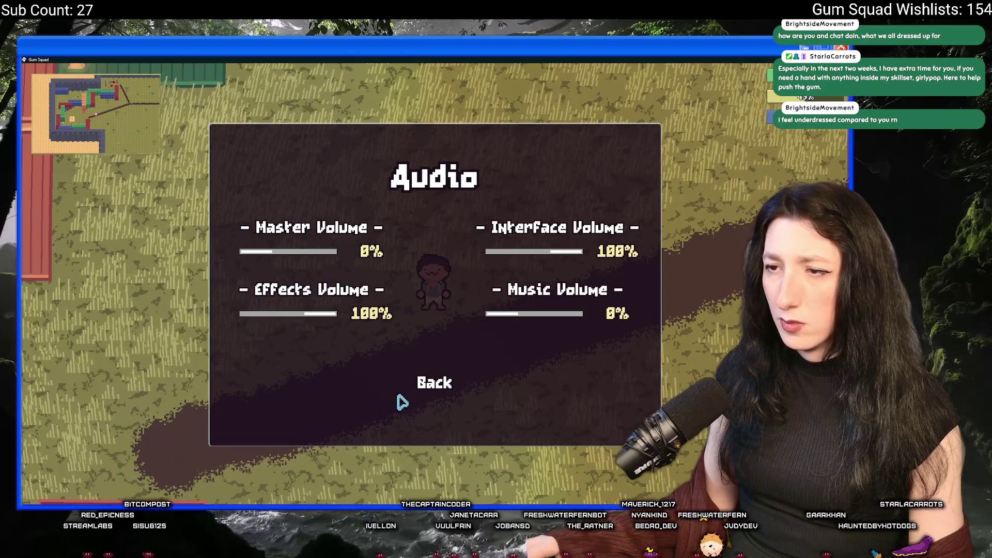
click(433, 385)
click(439, 393)
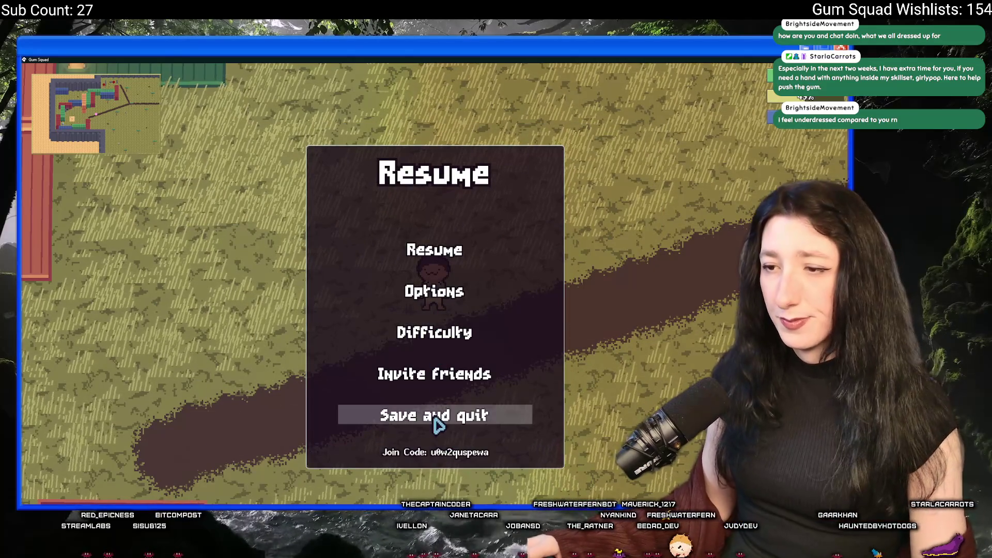
click(438, 421)
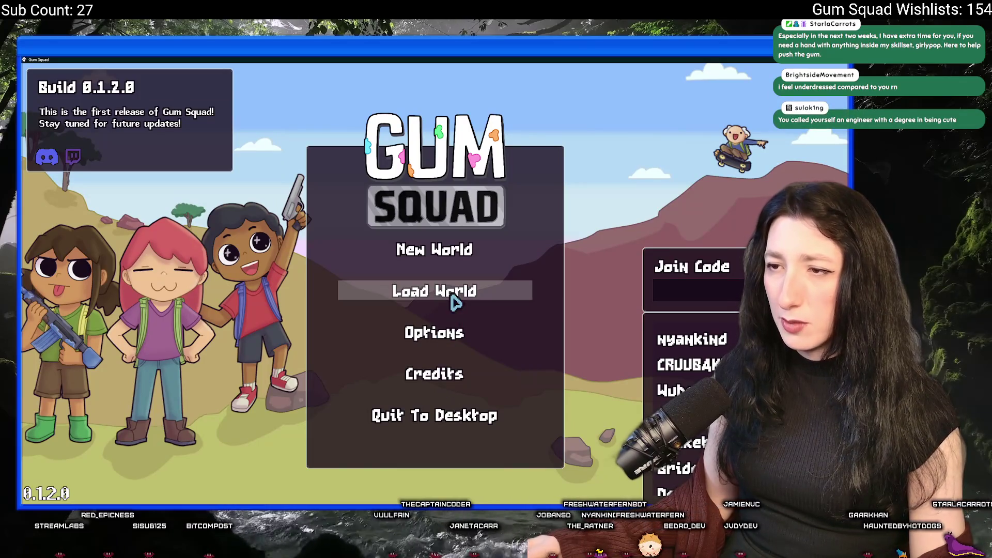
Step: Back out of the lobby setup, quit Gum Squad to the desktop, and refocus GameMaker
click(455, 302)
click(424, 455)
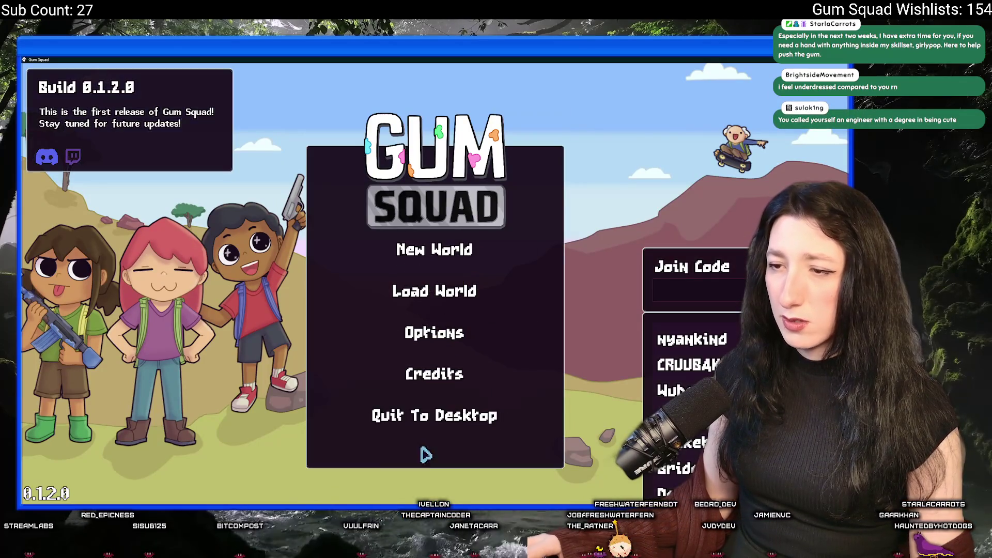
click(439, 415)
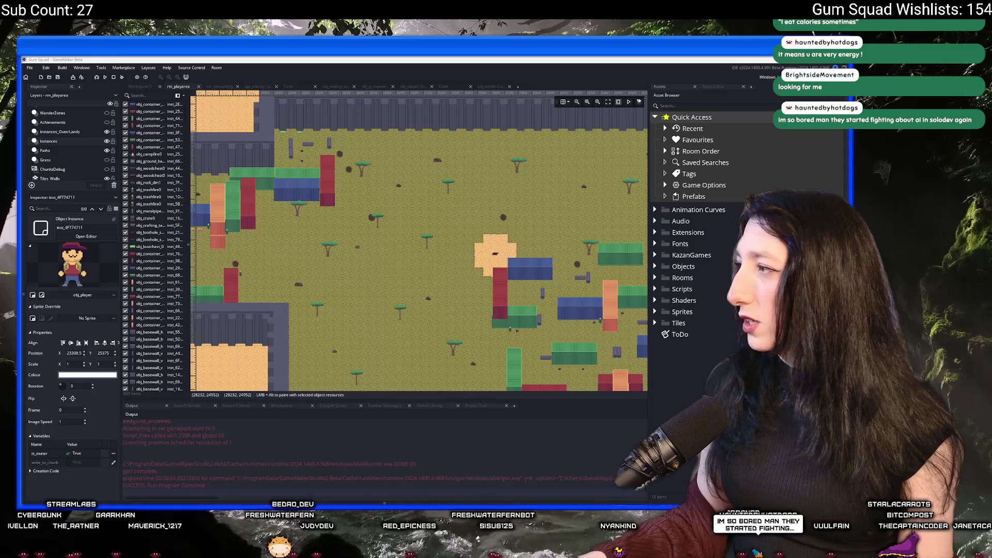
click(371, 250)
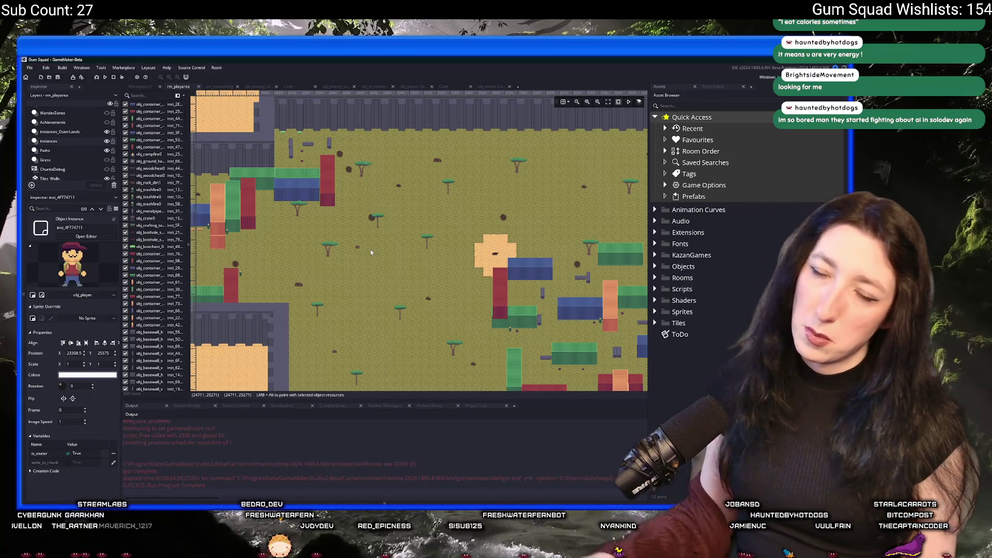
Step: Open obj_enemy_spider via Ctrl+T and view its Step event code
key(ctrl+t)
text(enemy_spi)
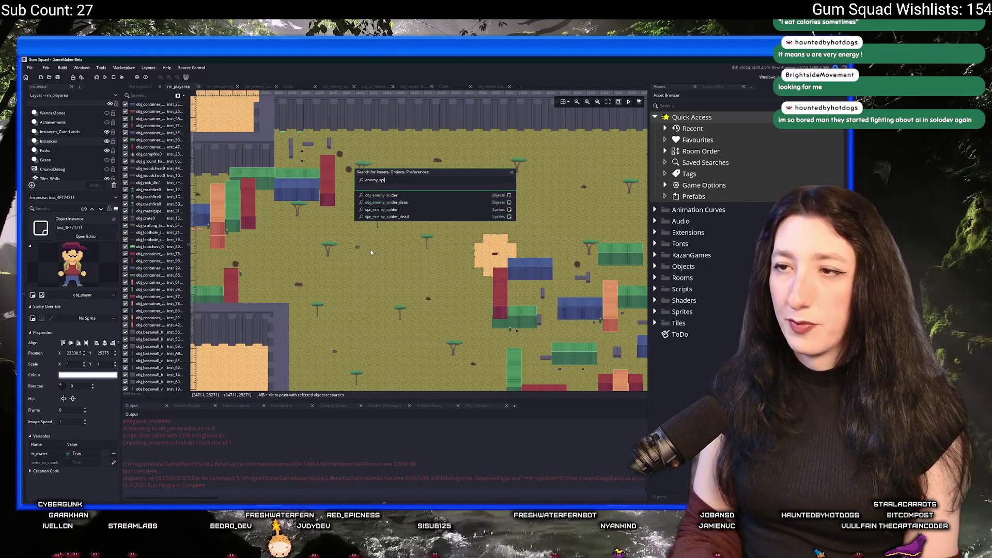
key(Return)
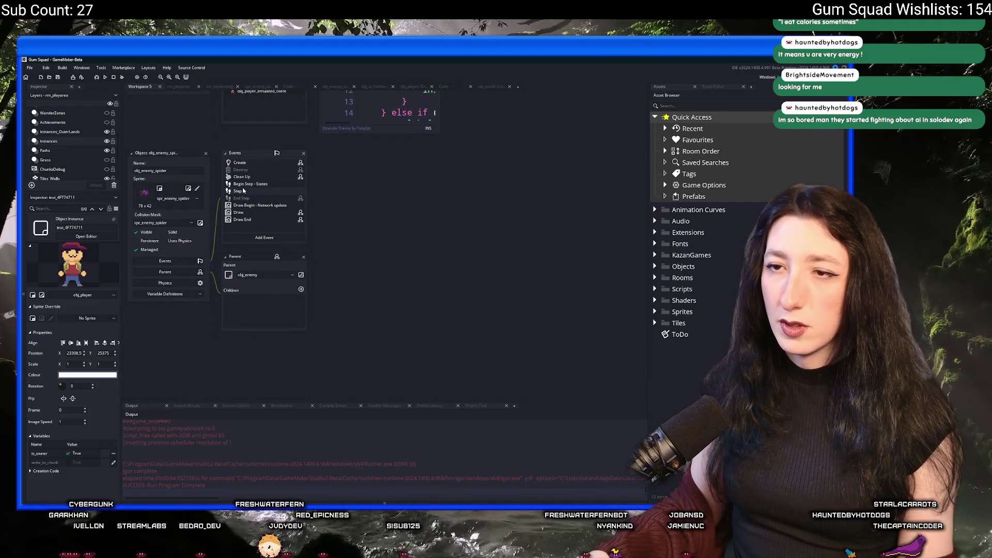
double_click(241, 191)
key(ctrl+f)
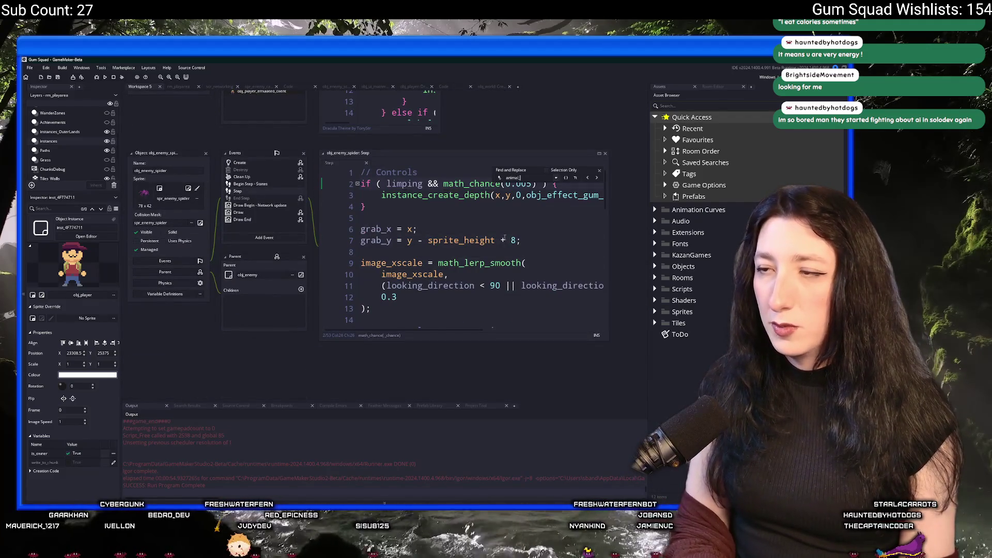
click(599, 170)
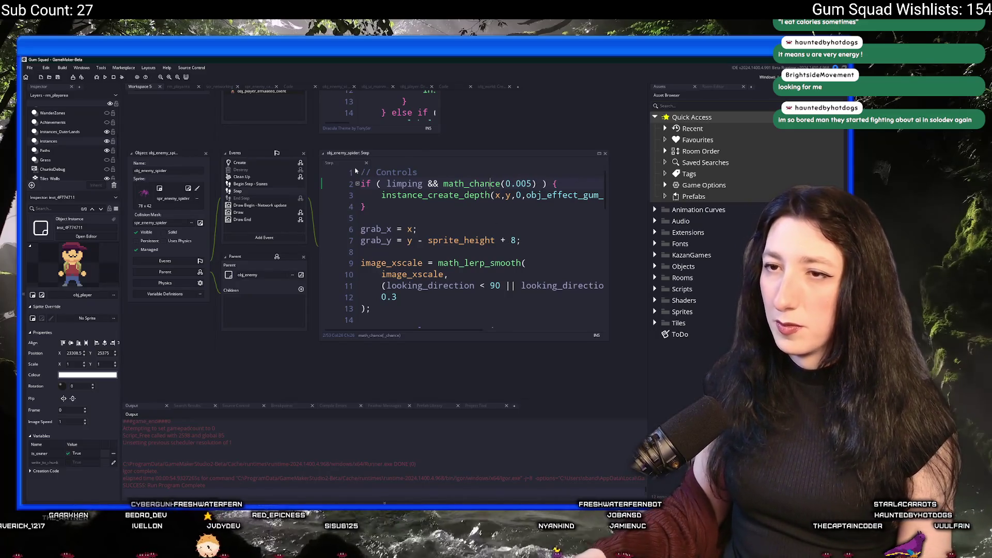
Step: In the Create event, add 'animal_sound = undefined;' below voice_sound, using a project search for reference
key(ctrl+Tab)
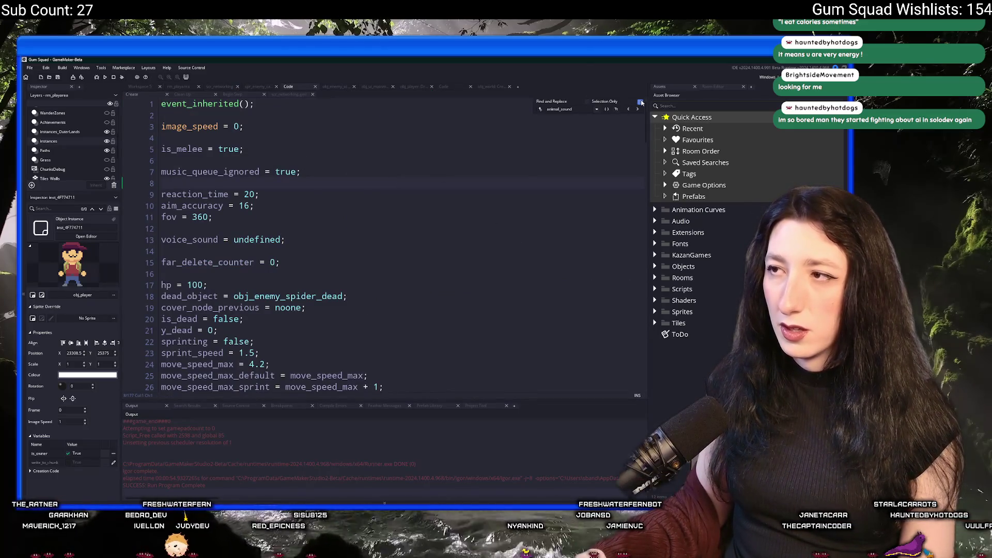
click(641, 102)
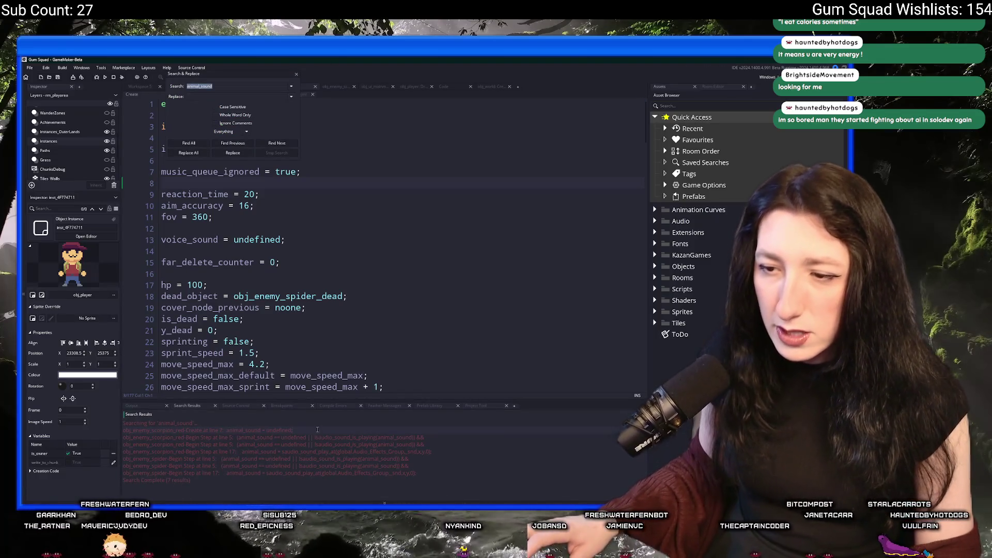
drag(293, 430, 228, 432)
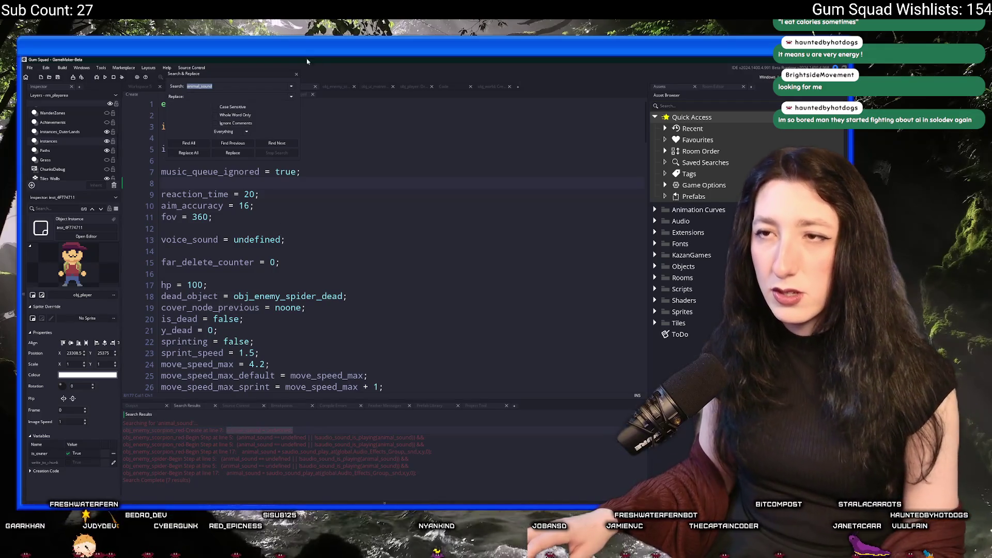
click(296, 74)
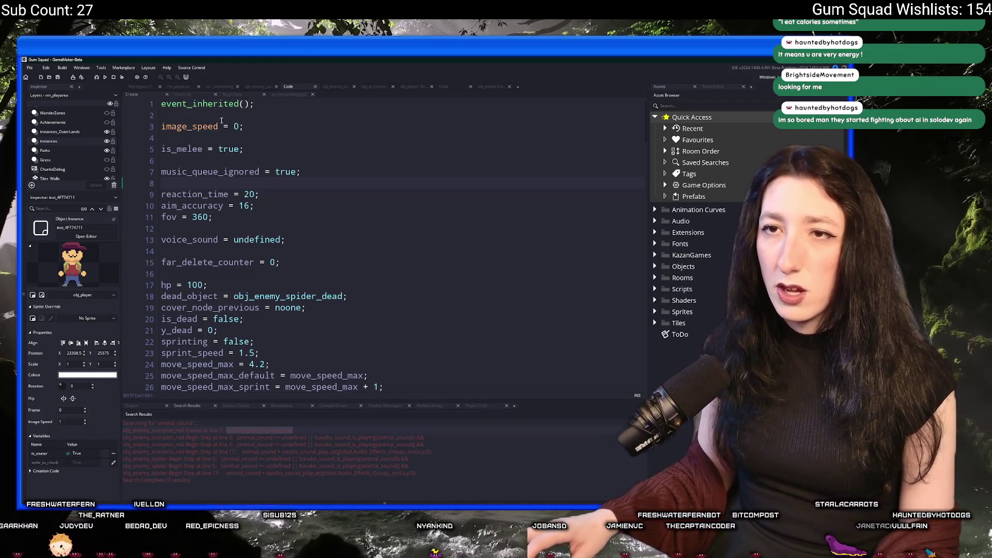
click(243, 227)
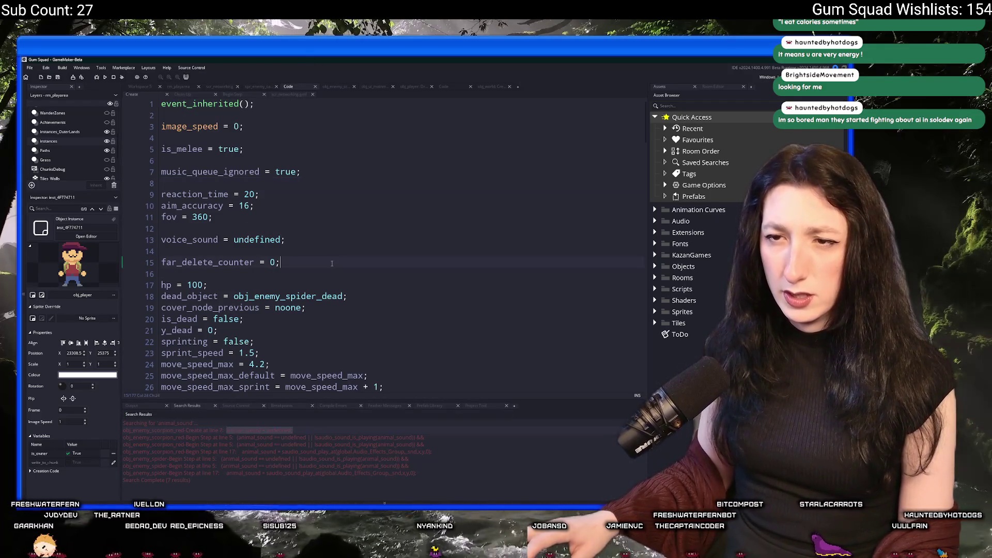
click(341, 239)
key(ctrl+d)
text(animal_sound = undefined;)
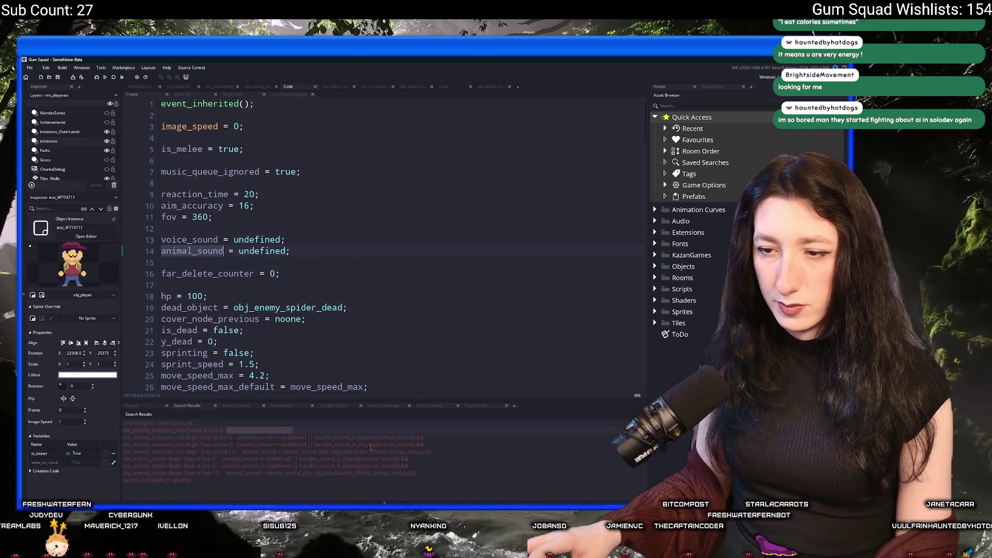
Step: Open the Begin Step code using animal_sound and check its sound-playing condition
click(335, 444)
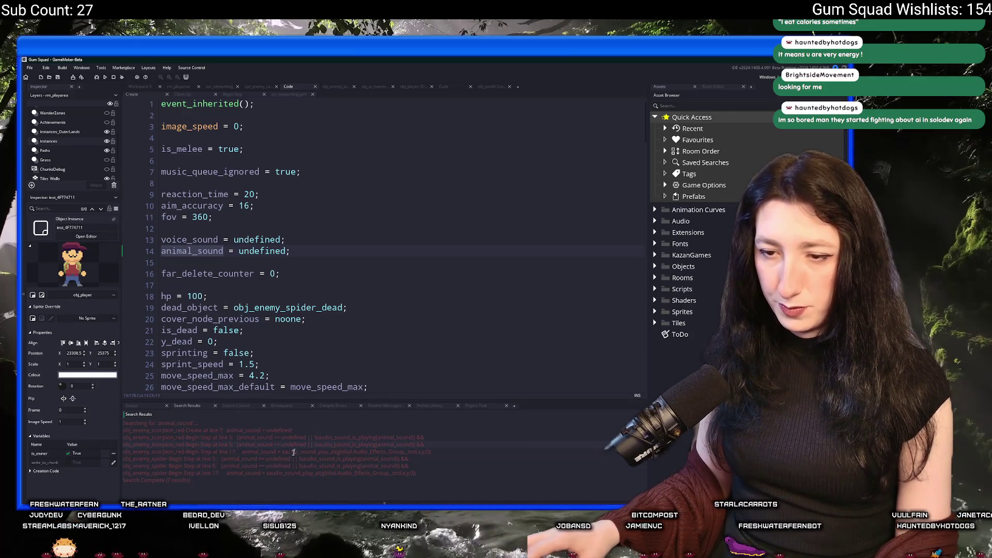
double_click(332, 437)
scroll(366, 319, up, 1)
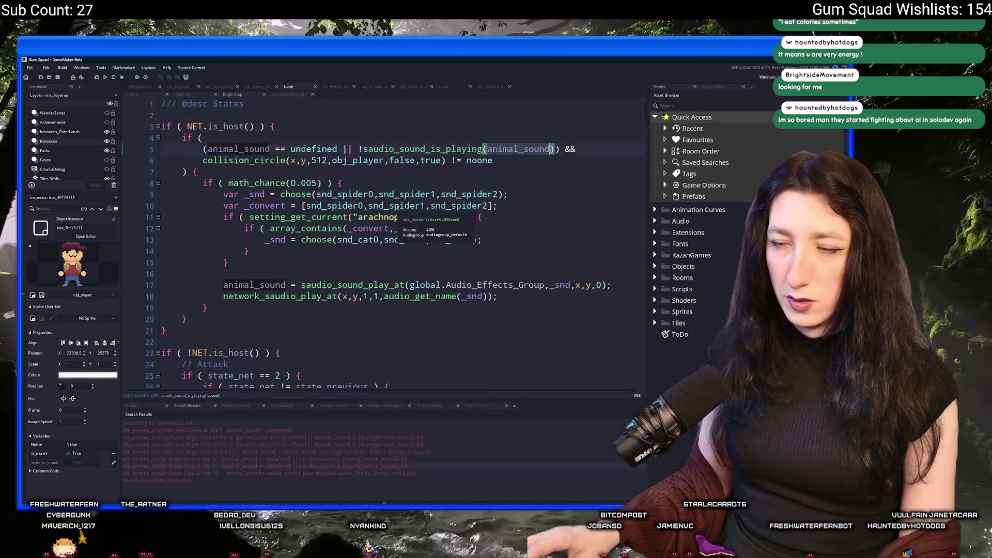
click(407, 174)
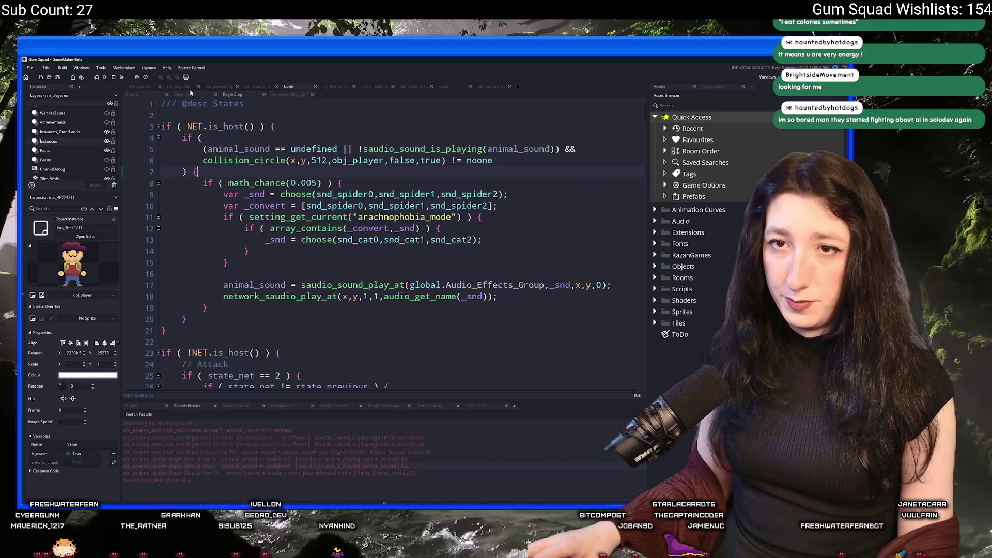
Step: Return to the rm_playerarea room and select the player instance on the sand patch
click(179, 86)
scroll(469, 305, down, 3)
click(357, 270)
scroll(359, 271, up, 4)
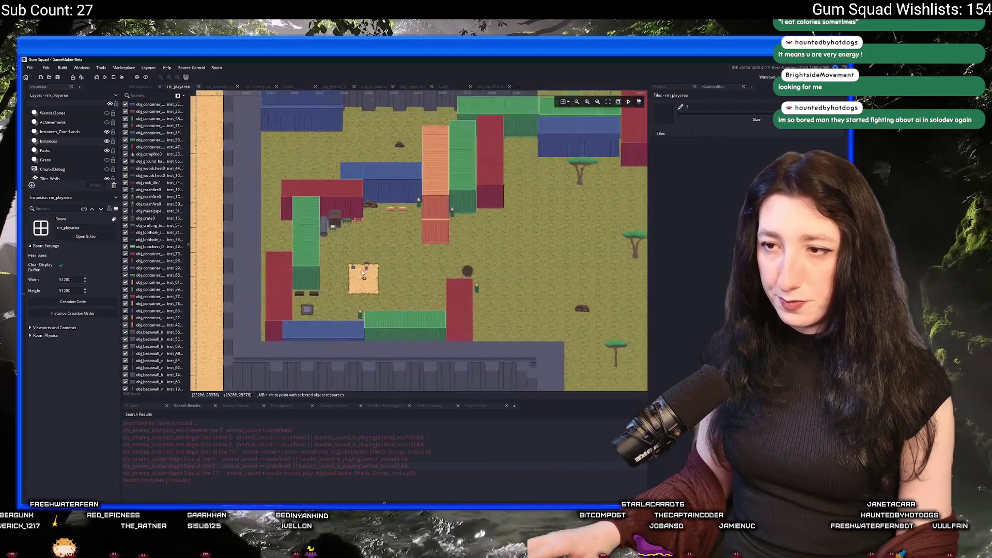
Step: Pan the room view to the cave's lower edge and show the build Output log
scroll(339, 273, down, 5)
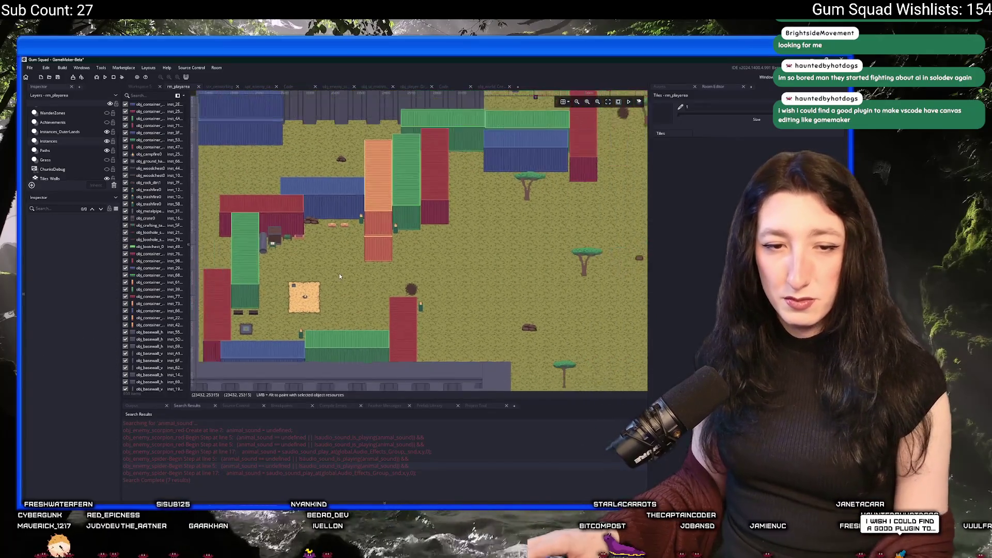
scroll(201, 290, up, 5)
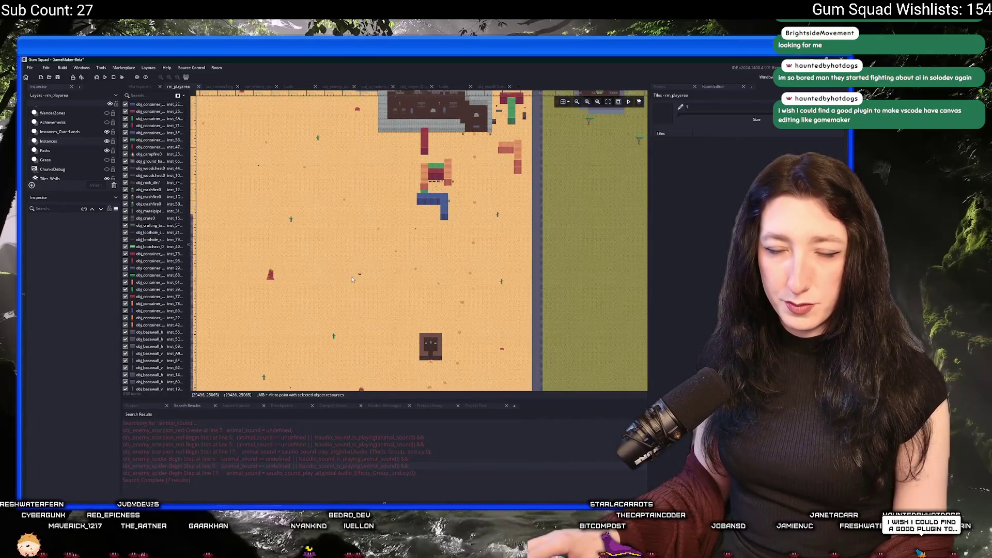
scroll(352, 277, down, 4)
scroll(301, 254, up, 4)
scroll(419, 242, up, 6)
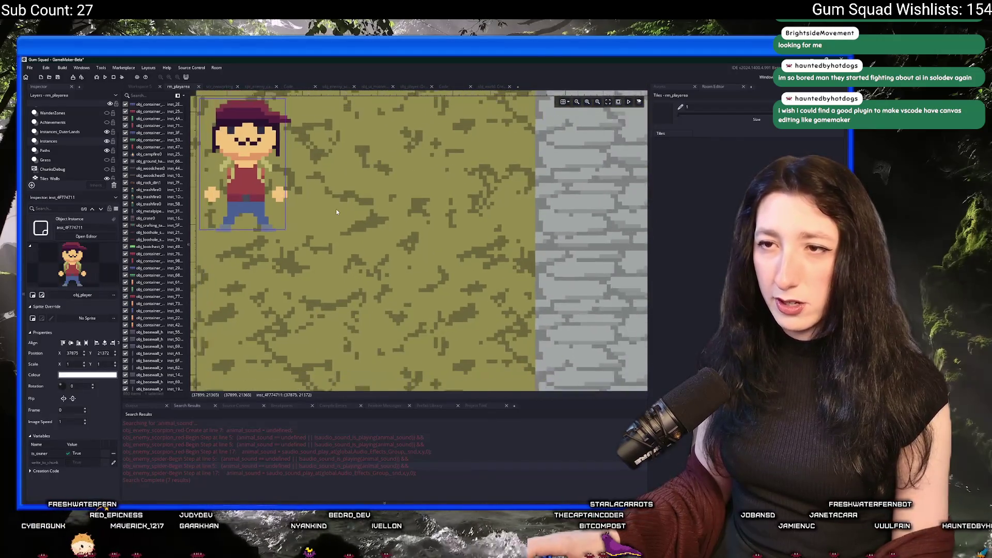
scroll(331, 202, down, 5)
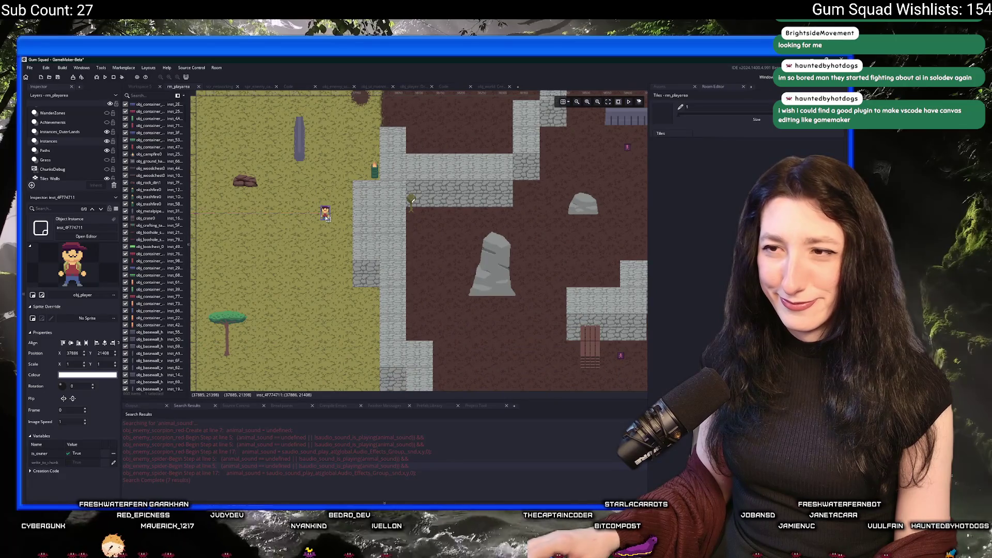
scroll(326, 217, down, 4)
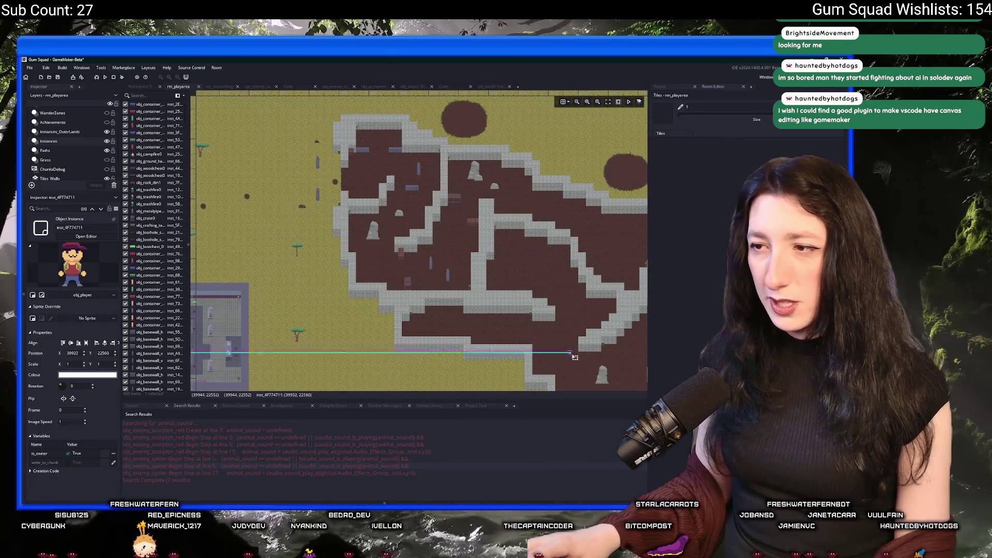
drag(575, 357, 355, 239)
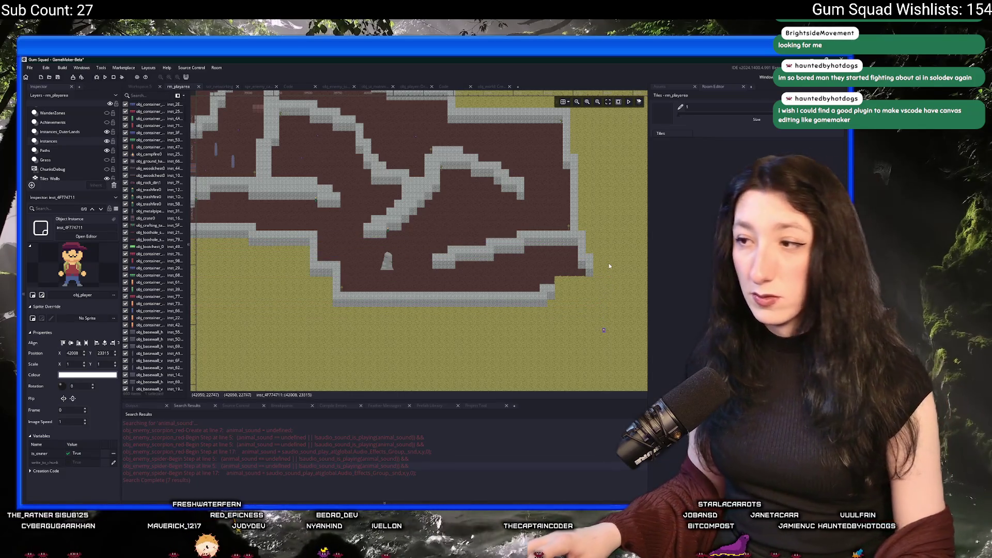
click(132, 405)
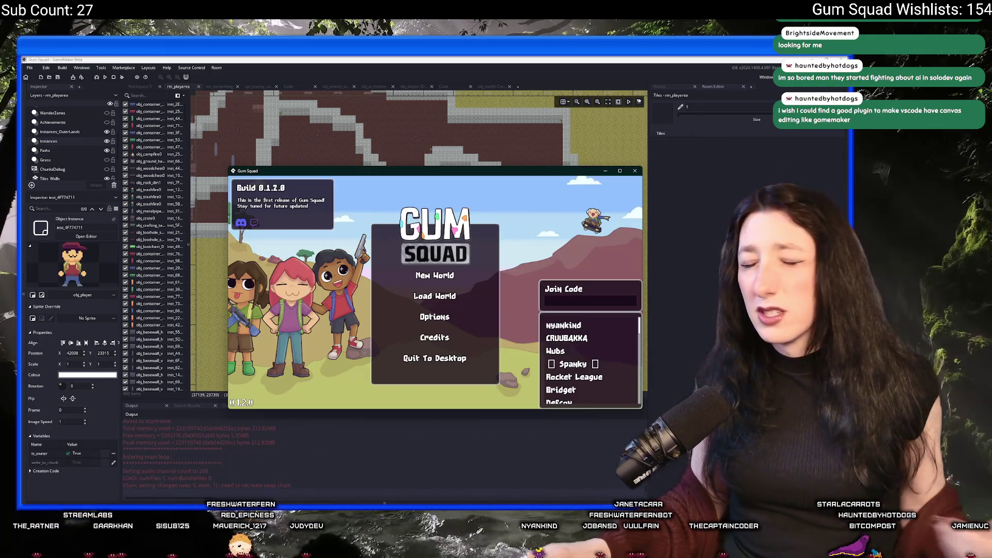
Step: Start setting up a new world and maximize the Gum Squad game window
click(434, 275)
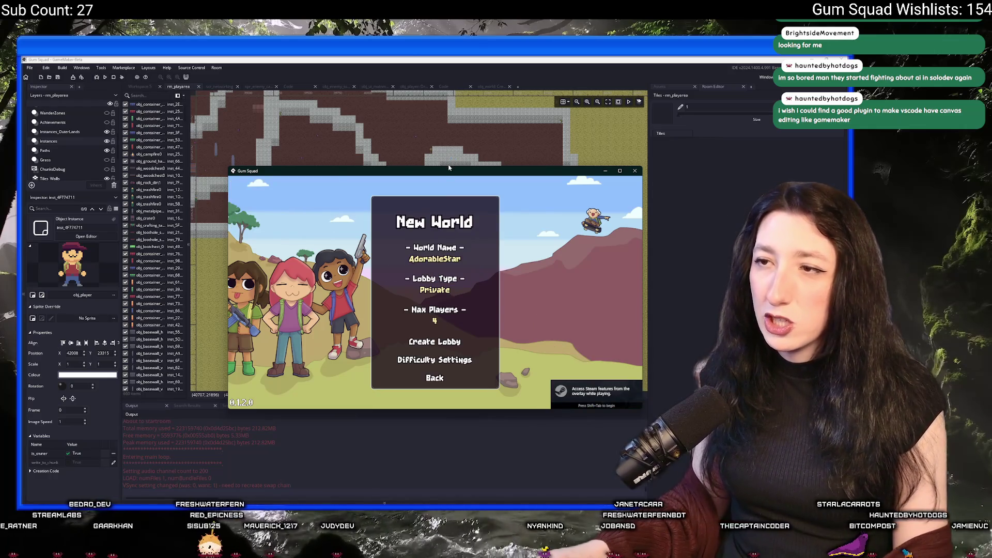
drag(439, 174, 406, 59)
double_click(406, 59)
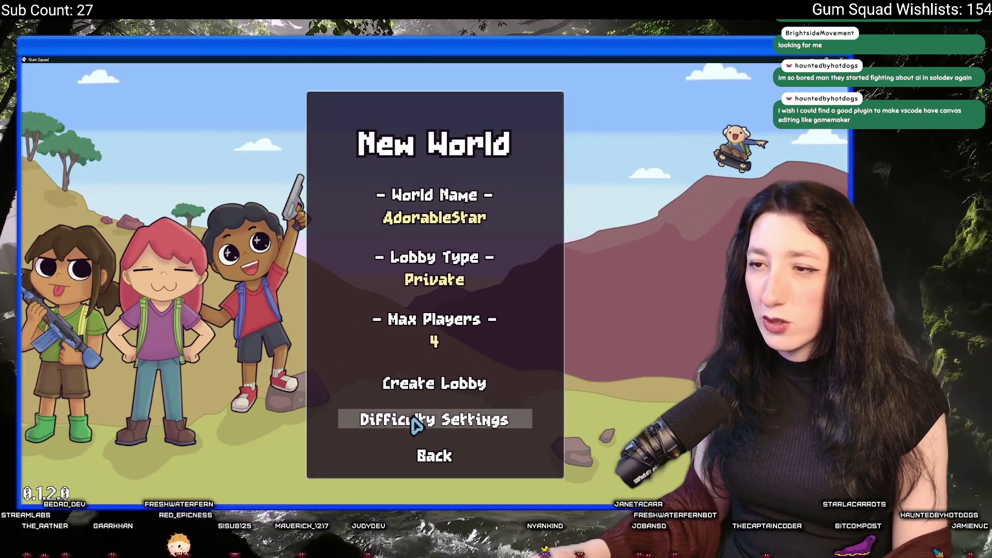
Step: Set Enemy Damage to 0% and Player Damage to 200%, then create the lobby
click(417, 418)
drag(400, 282, 365, 282)
drag(385, 219, 460, 220)
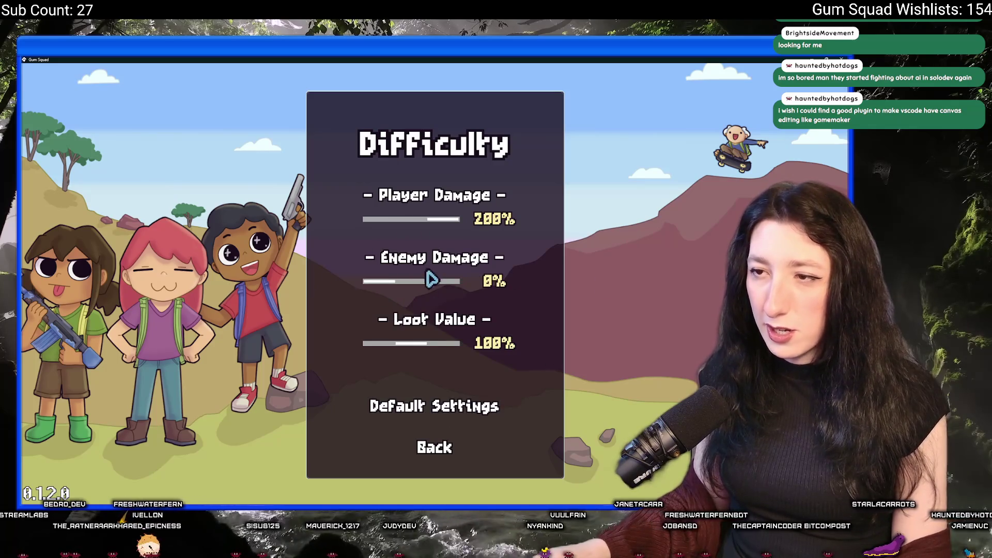
click(440, 447)
click(388, 383)
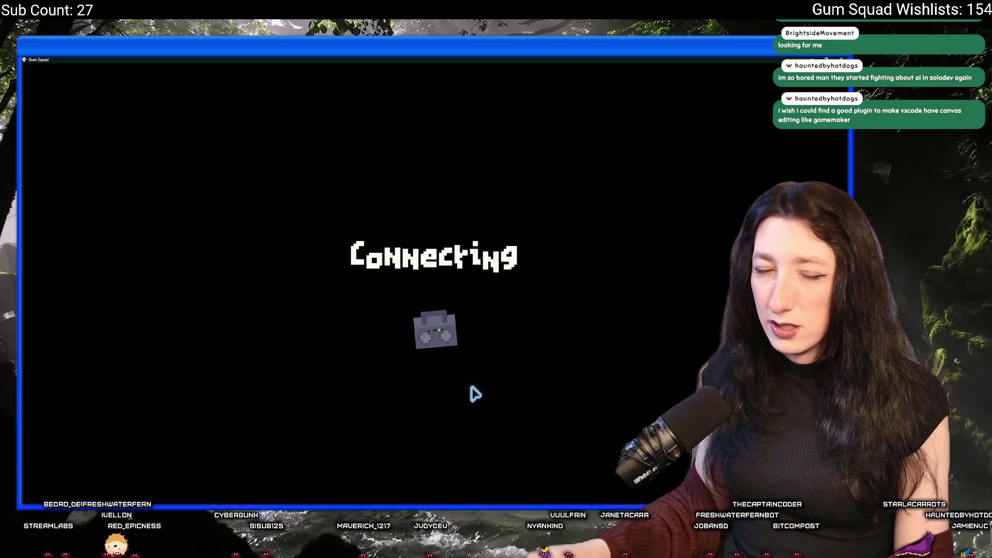
mouse_move(431, 496)
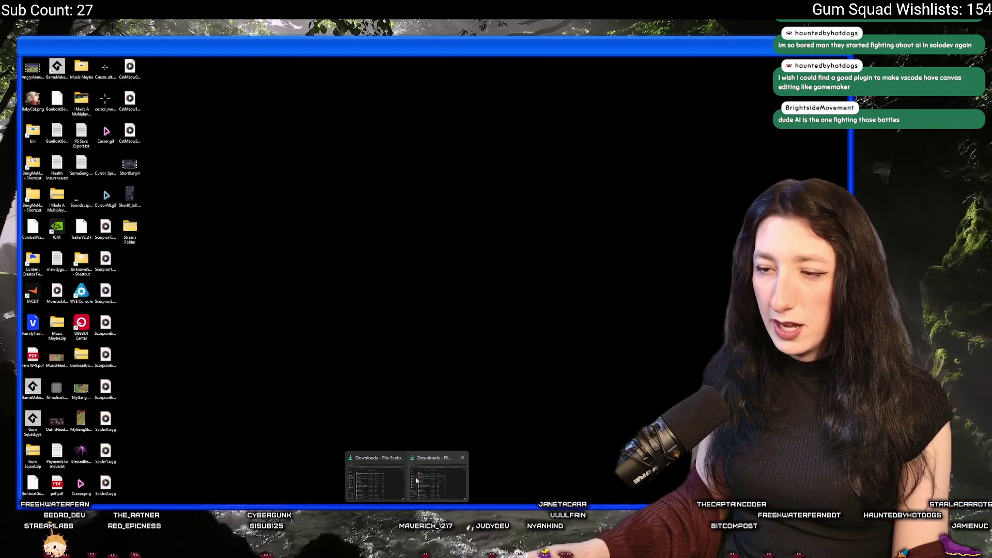
Step: Open the Gum_Squad save folder in File Explorer, select all .sav files, and return to the game
click(434, 486)
key(alt+Tab)
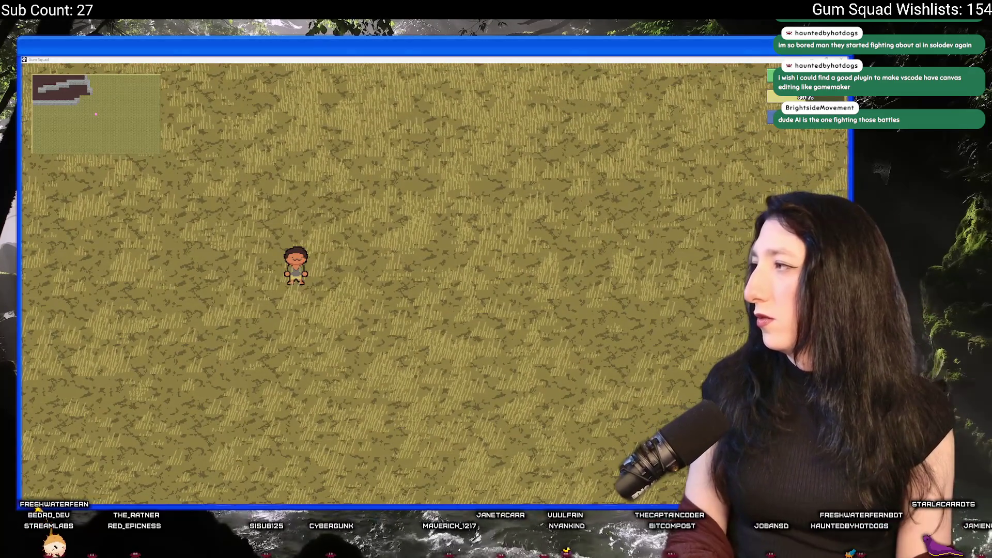
key(alt+Tab)
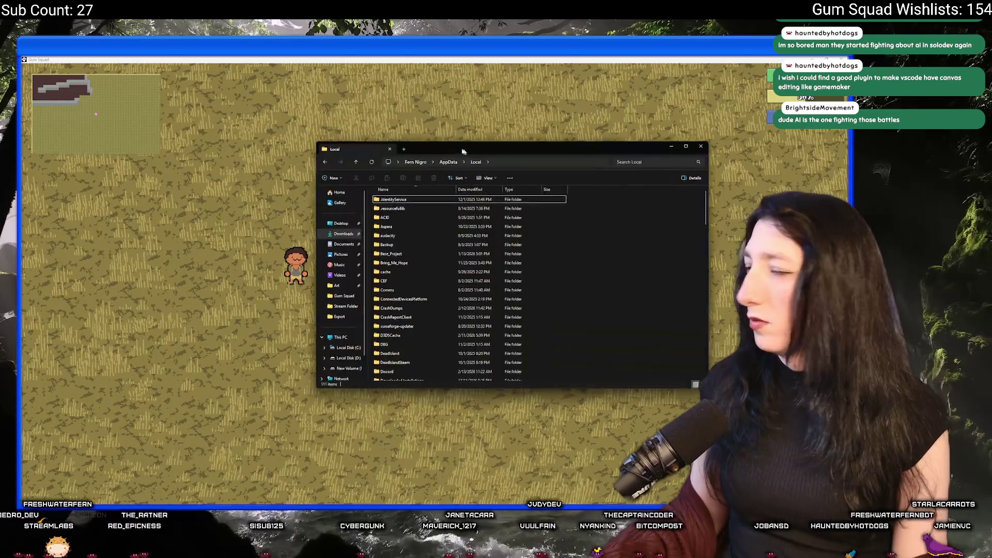
scroll(381, 269, down, 5)
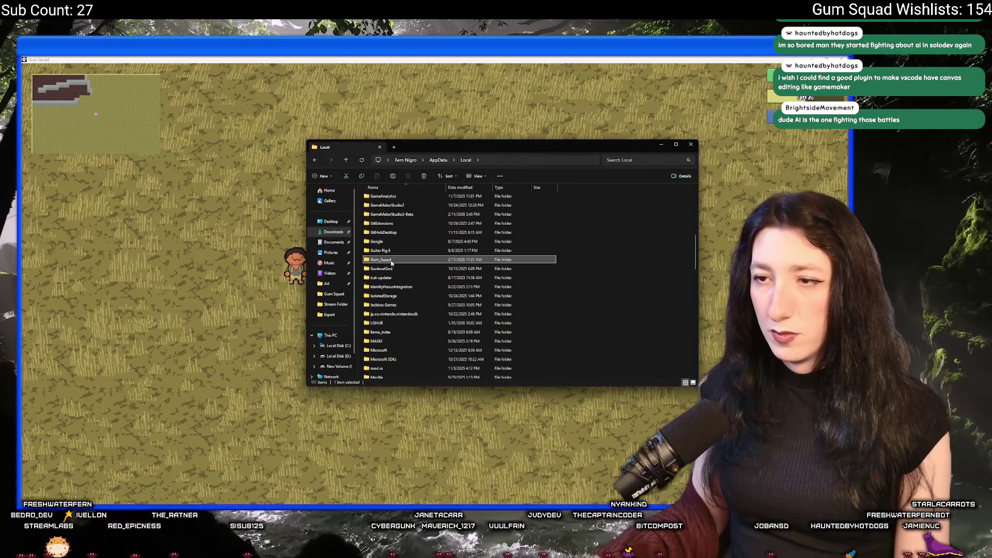
double_click(383, 259)
double_click(382, 197)
key(ctrl+a)
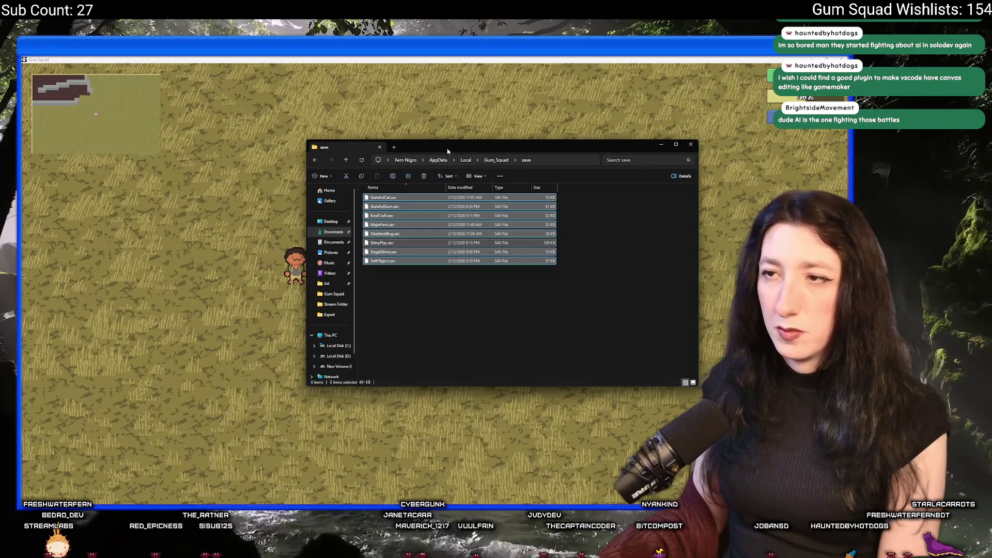
key(alt+Tab)
Step: Walk toward the stone floor and into the dark cave, checking the inventory and equipment panel
key(d)
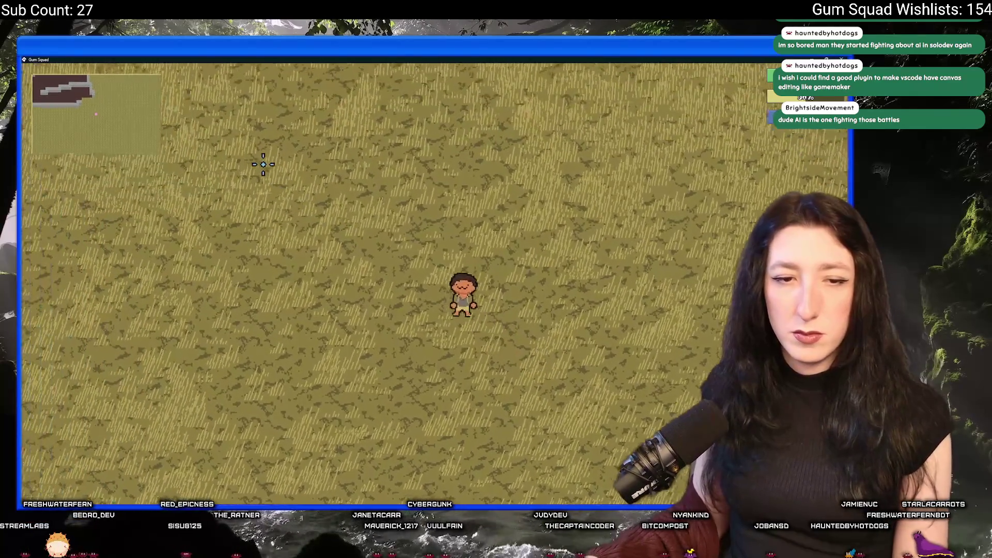
key(a)
key(Tab)
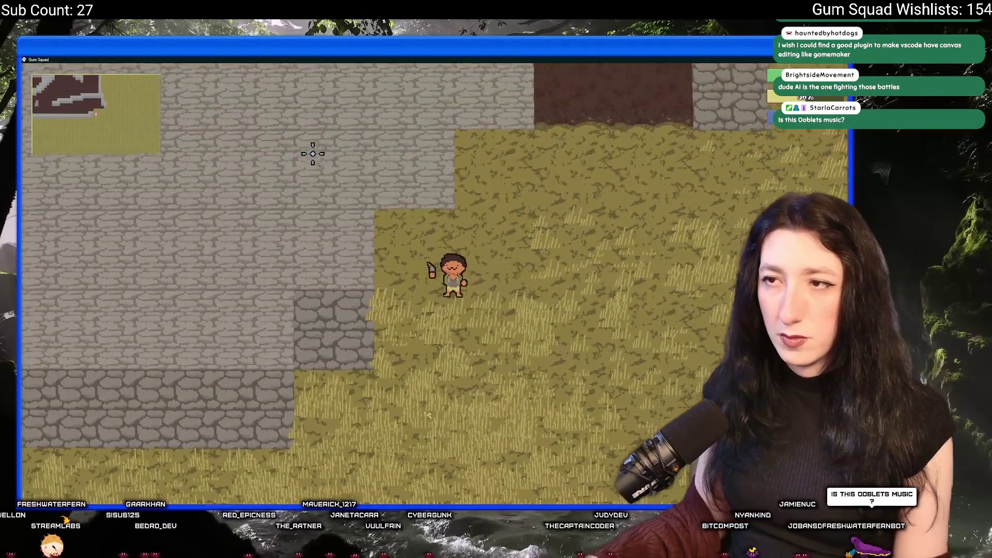
key(a)
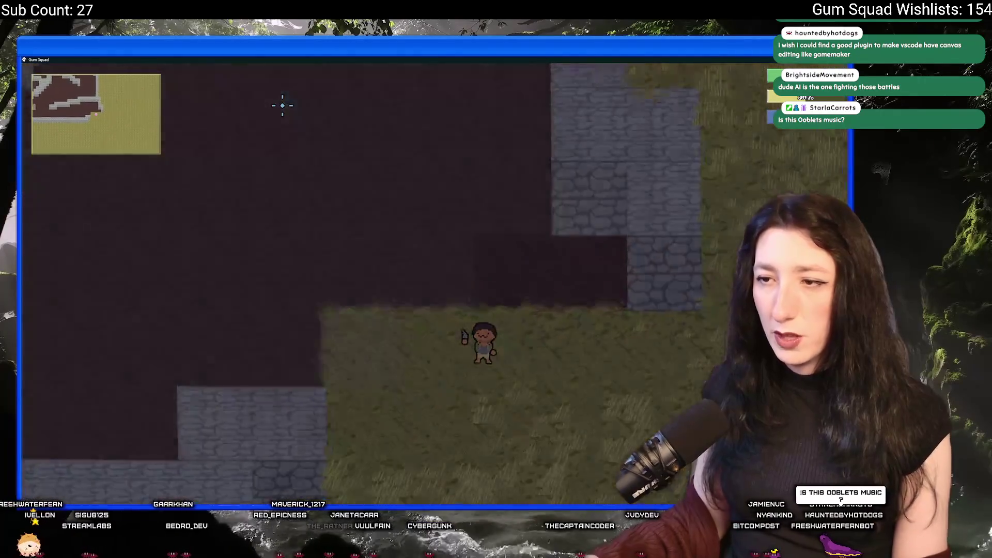
key(w)
key(a)
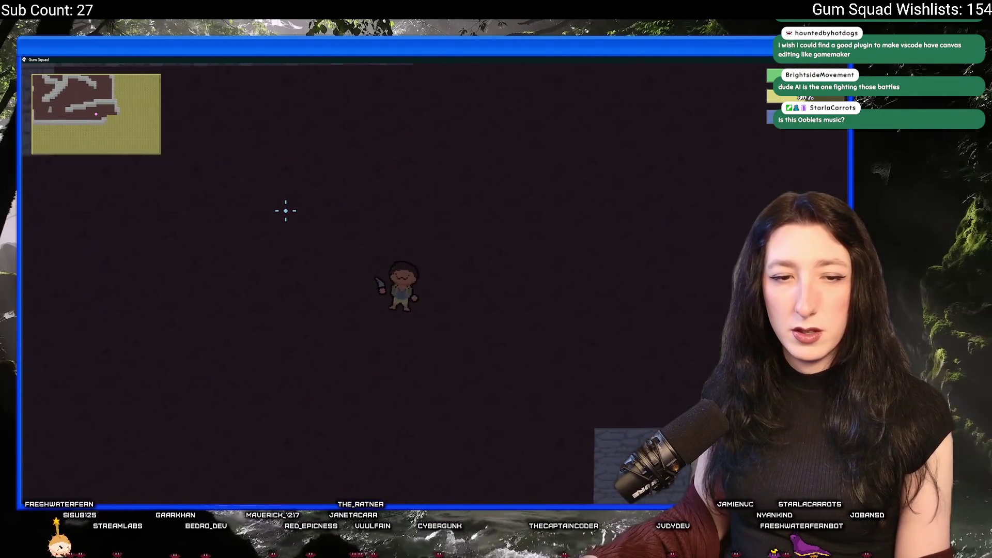
key(alt+Tab)
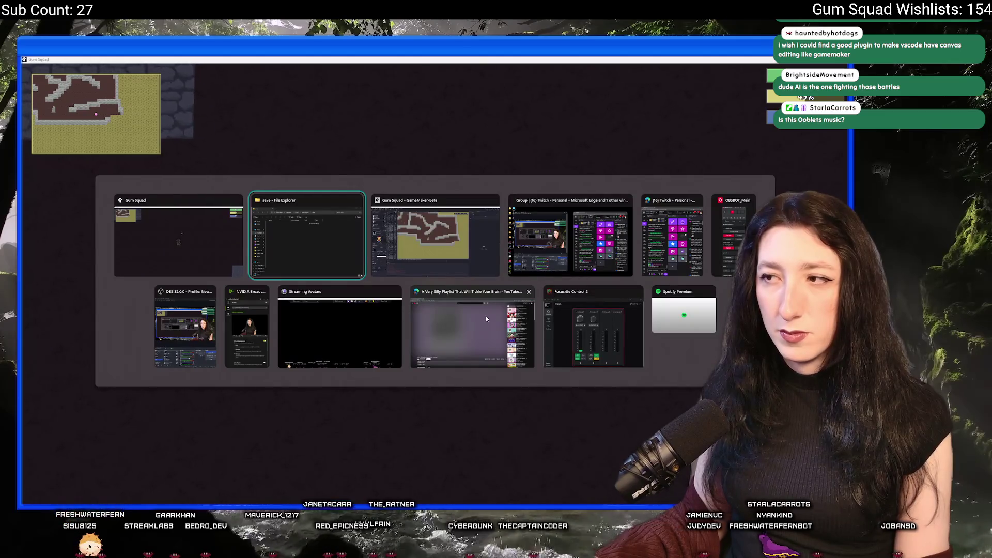
key(Escape)
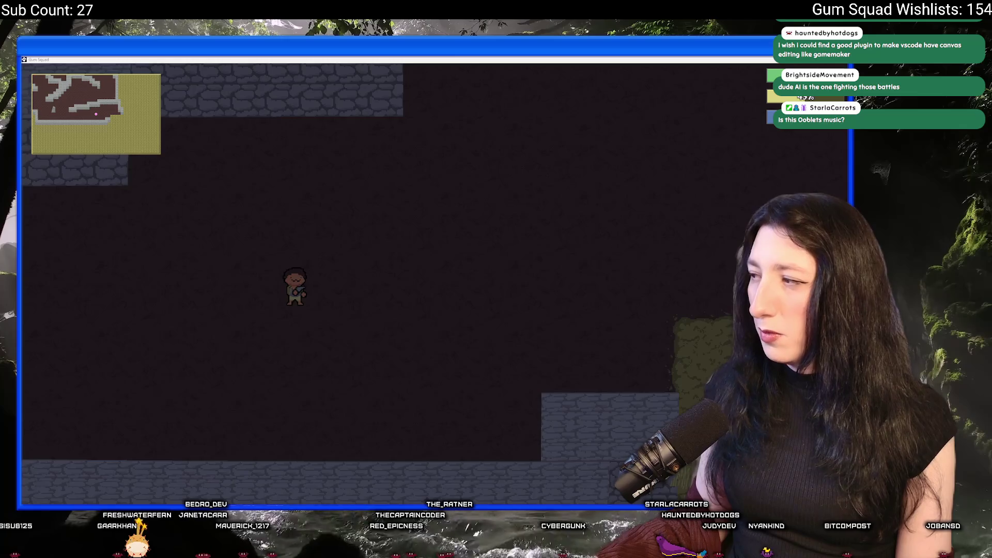
Step: Explore deeper into the cave, heading up-left past stone walls, then down toward the torch
key(w)
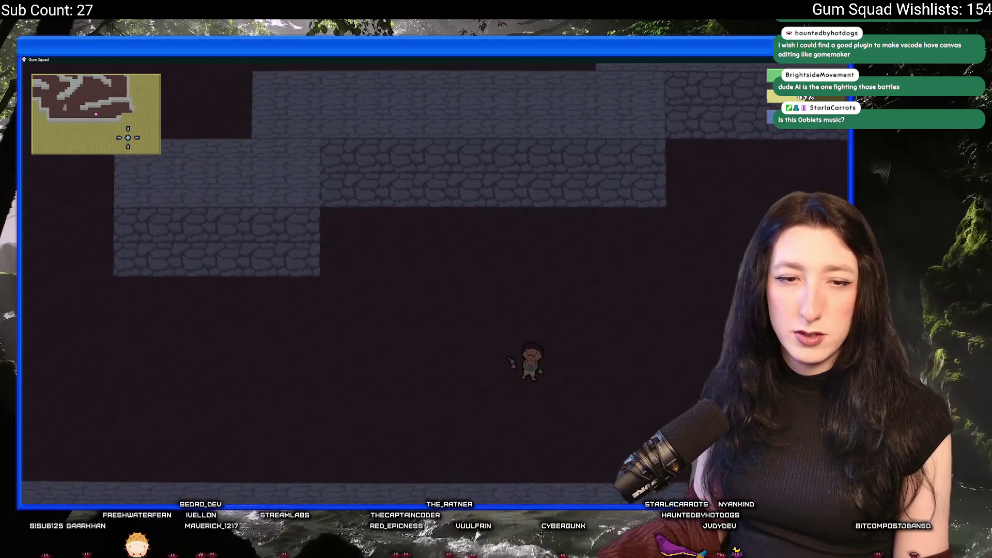
key(a)
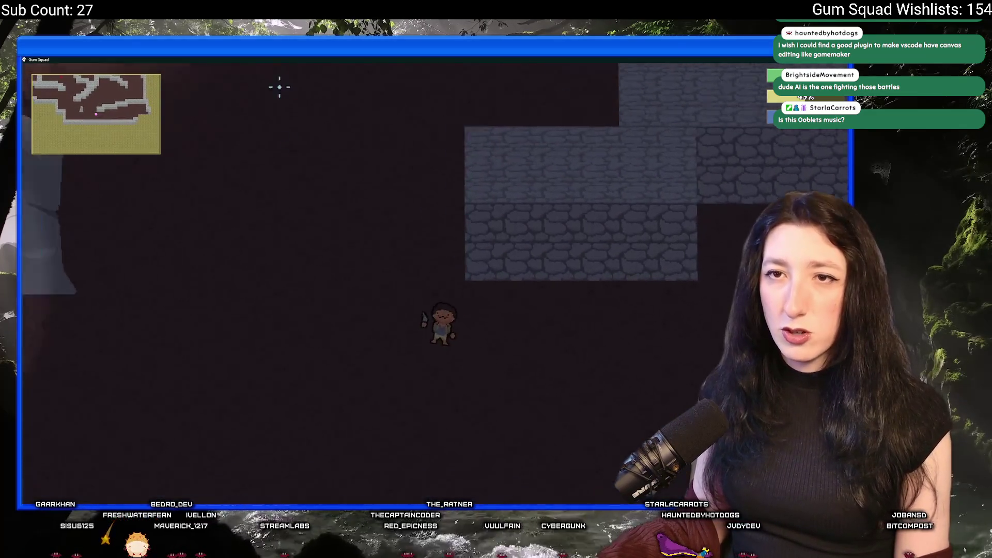
key(w)
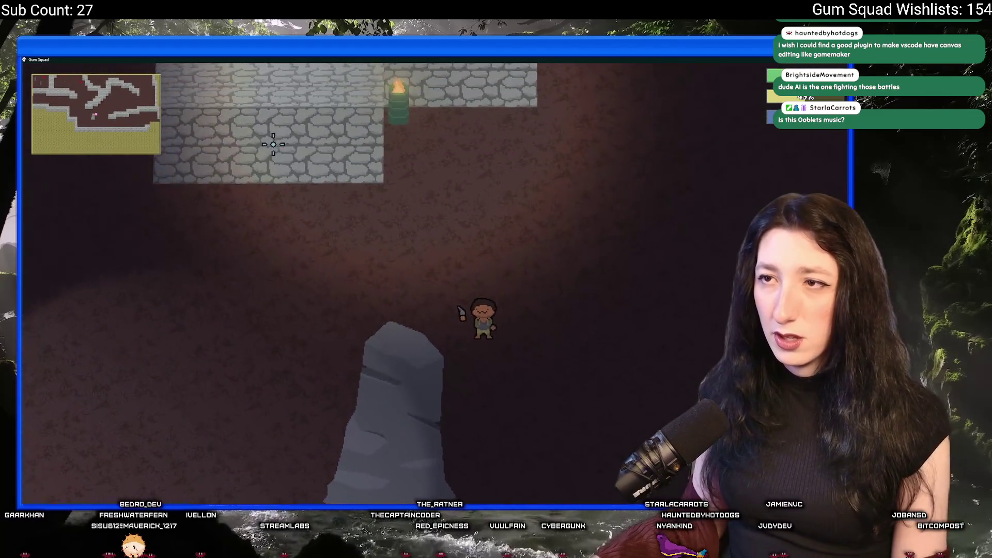
key(w)
key(a)
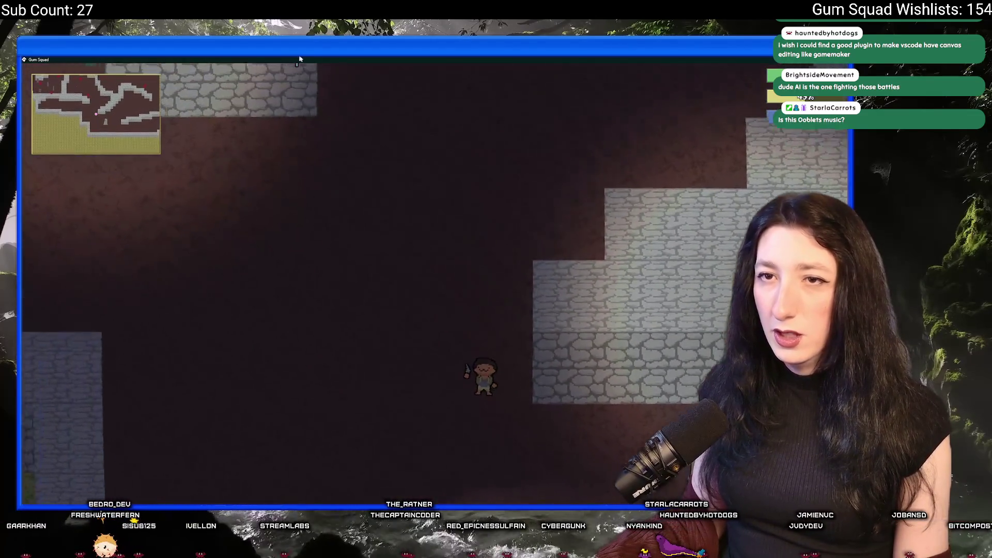
key(w)
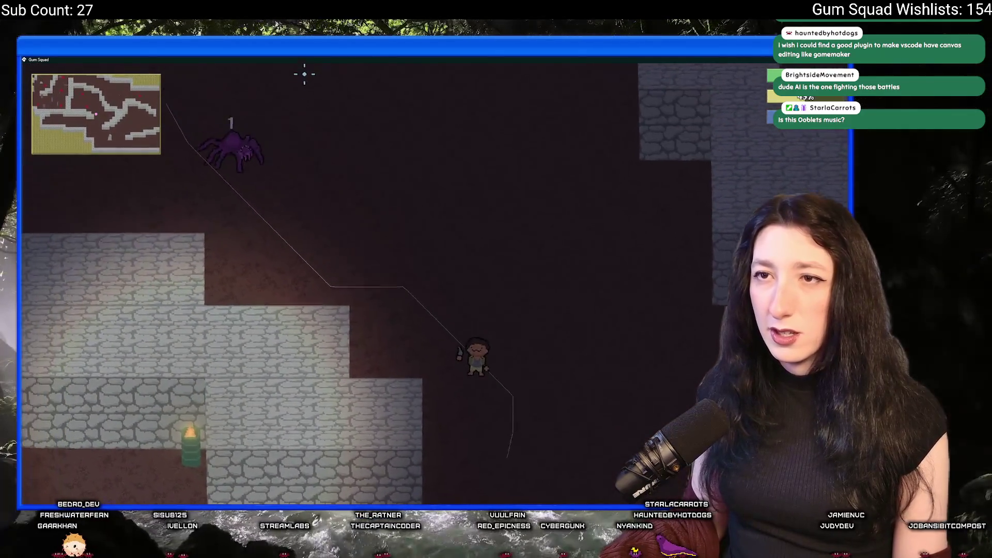
key(s)
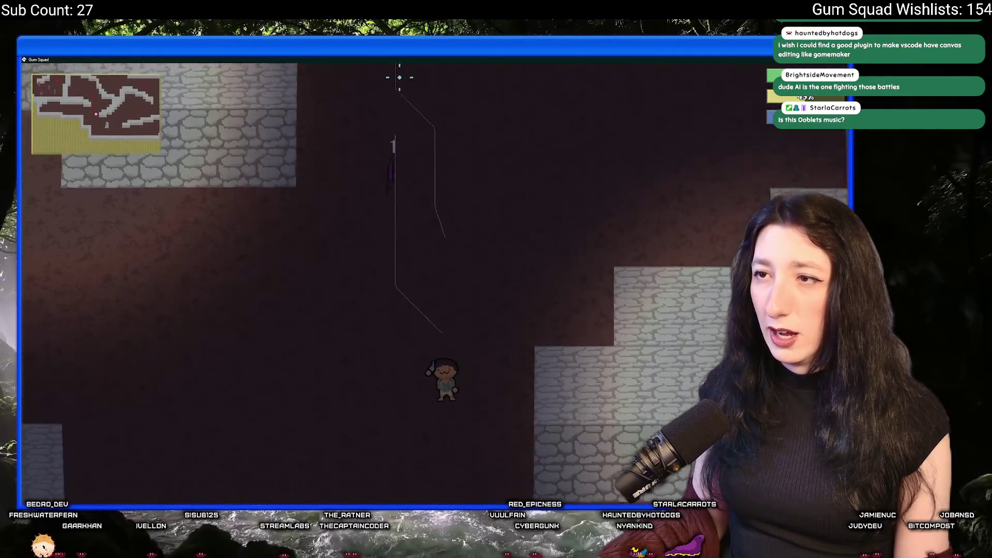
key(s)
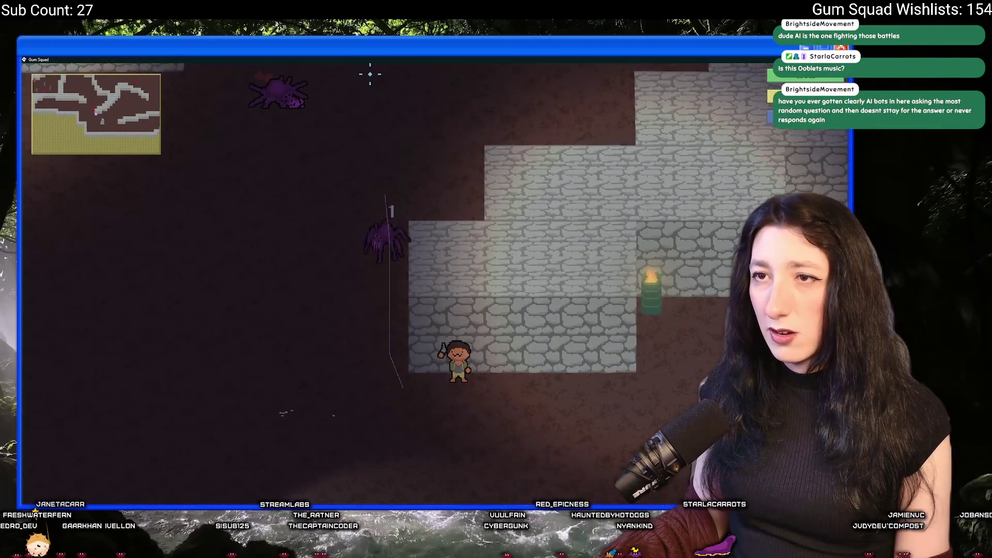
key(s)
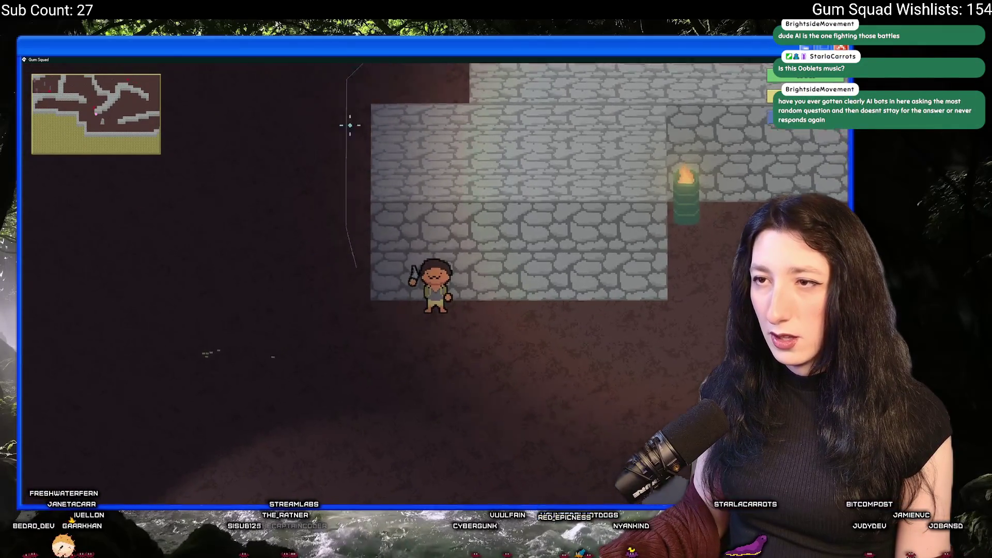
Step: Fight the spiders, then retreat down-right past the rock away from the wounded spider
key(w)
key(a)
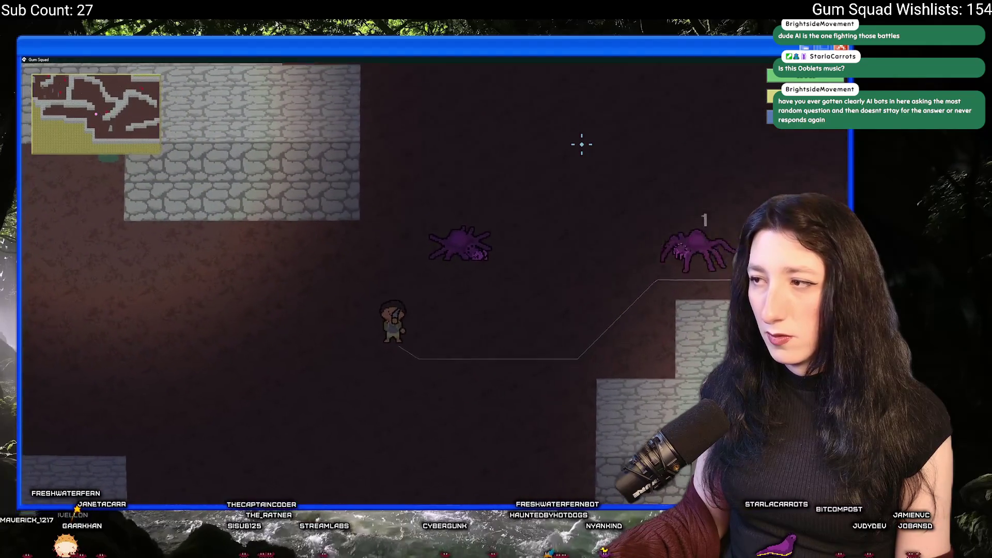
key(a)
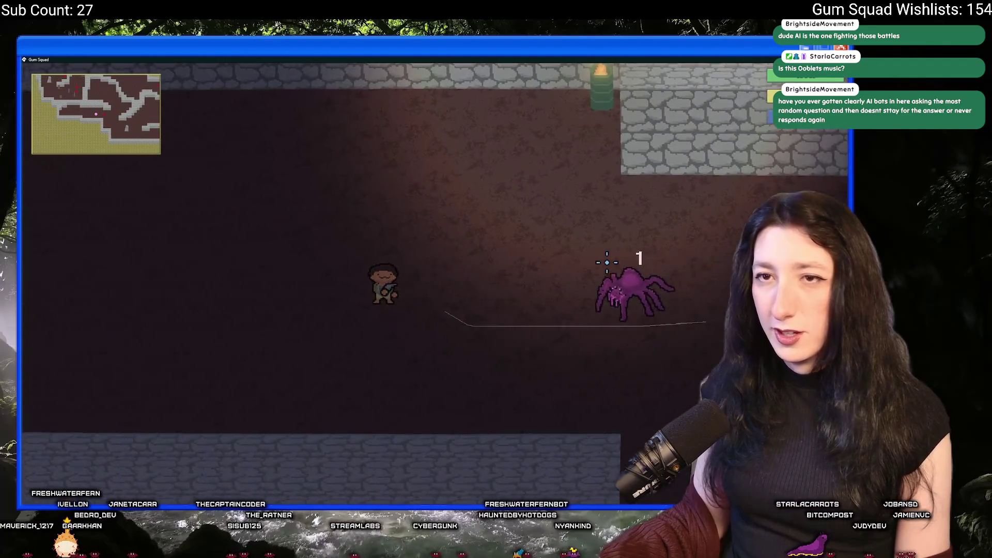
key(d)
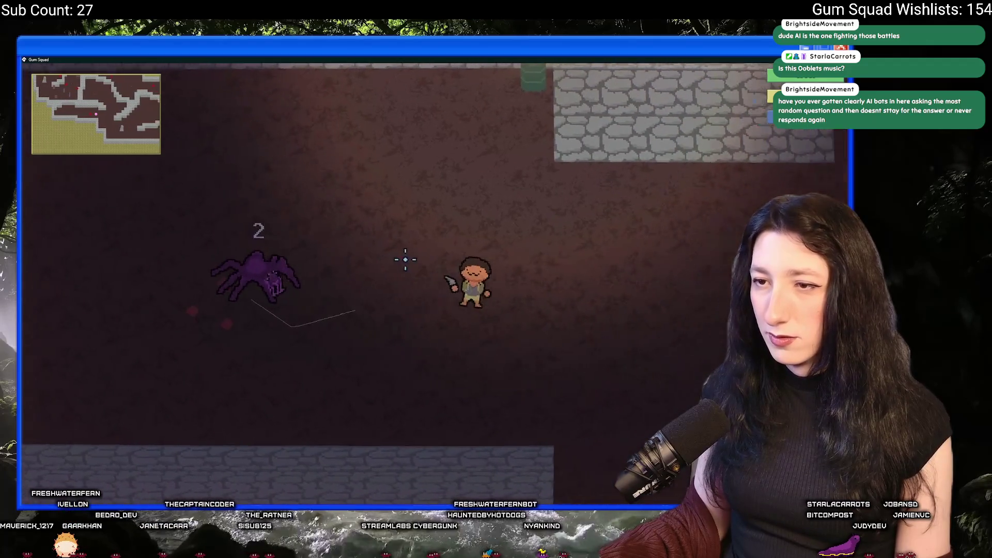
key(d)
key(s)
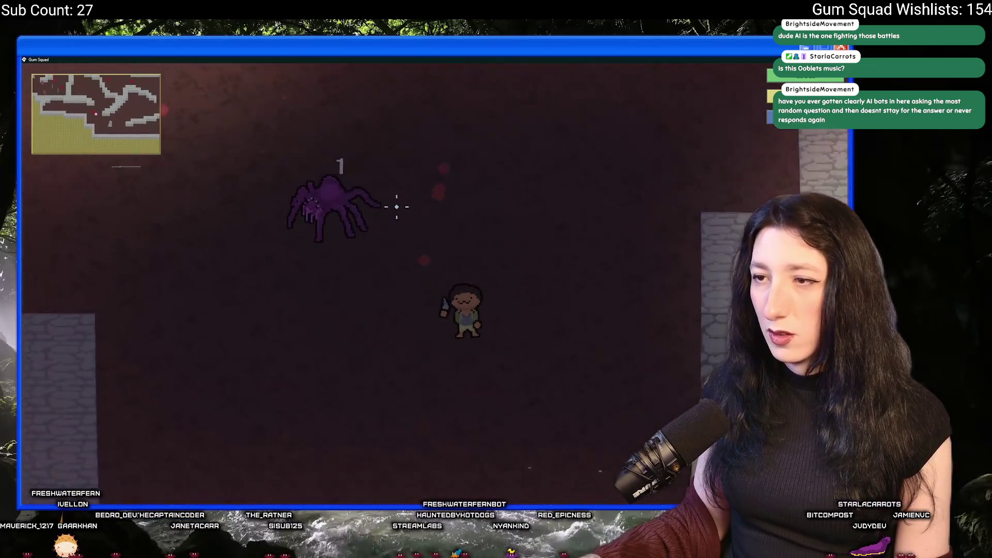
key(d)
key(s)
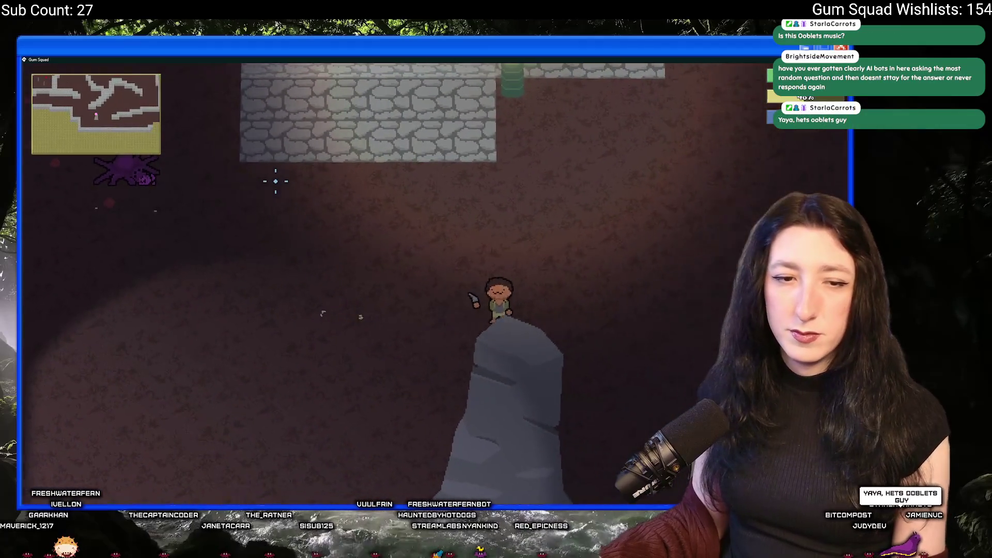
Step: Walk around the torch-lit area, up to the lamp post, and into the brown-floored room
key(w)
key(d)
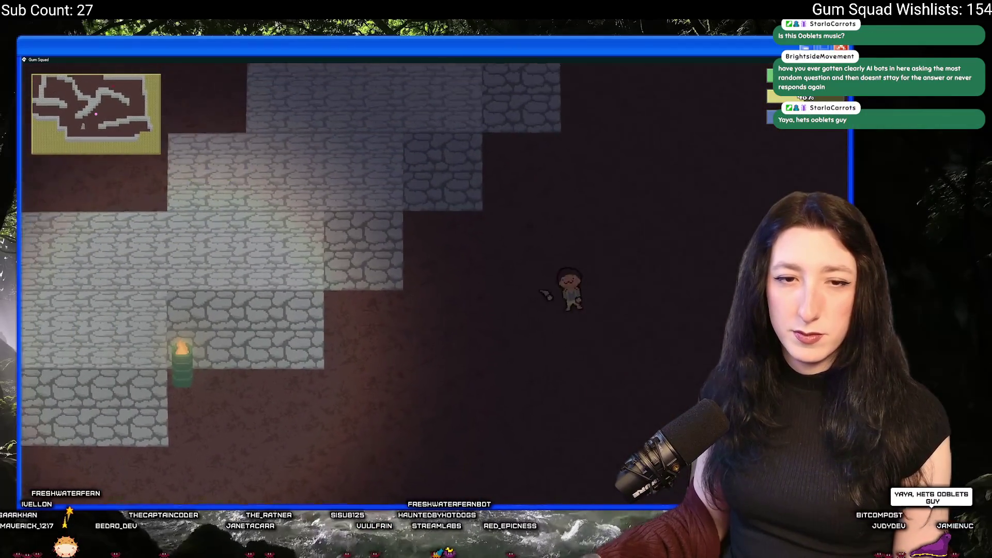
key(w)
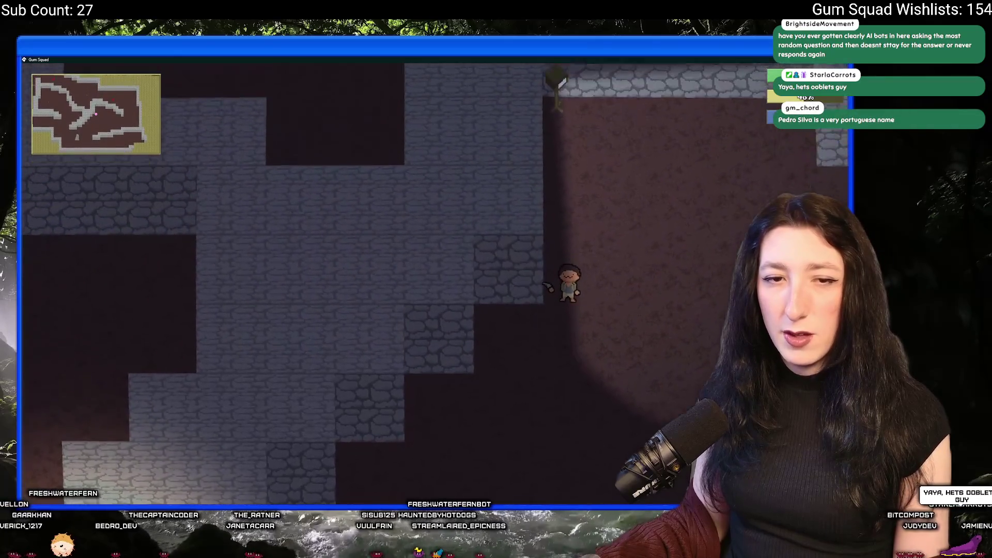
key(w)
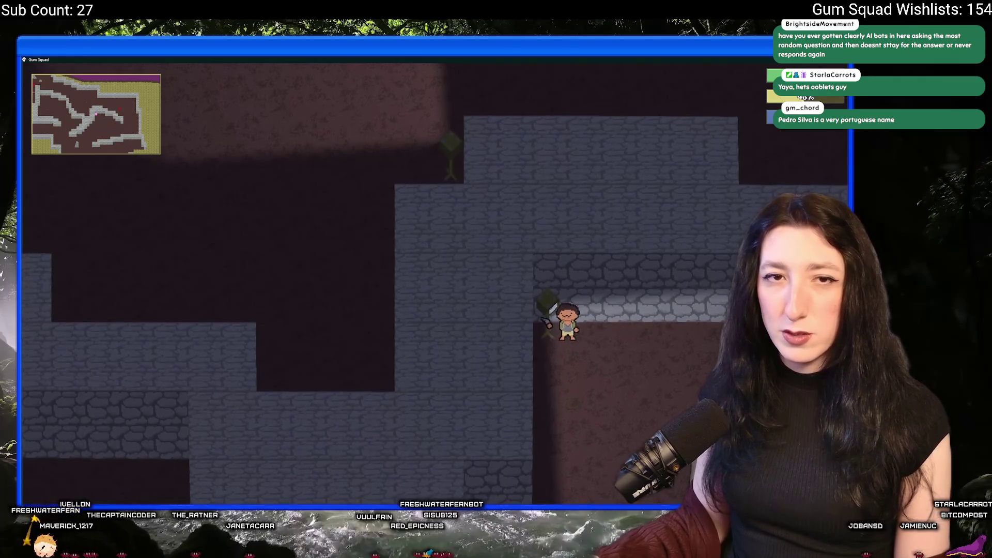
key(s)
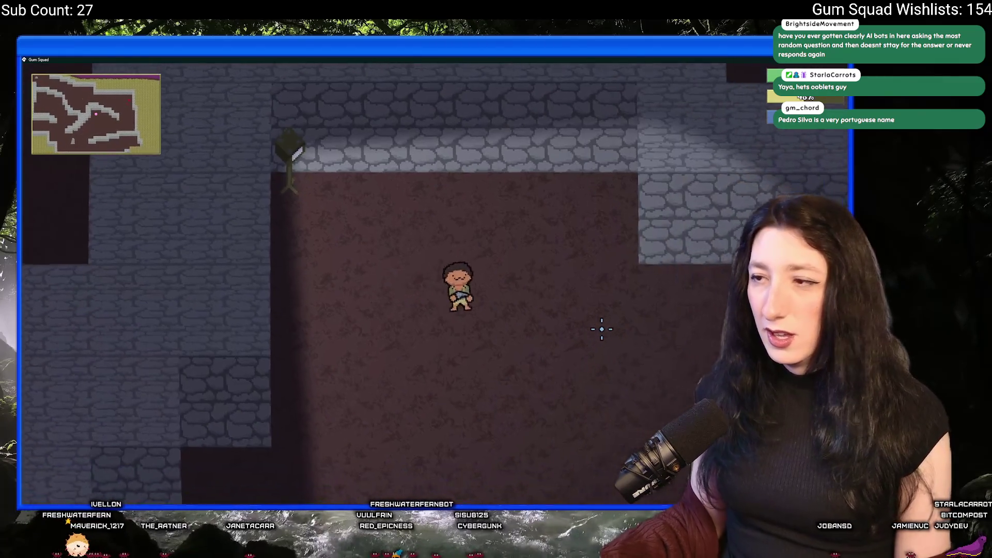
key(d)
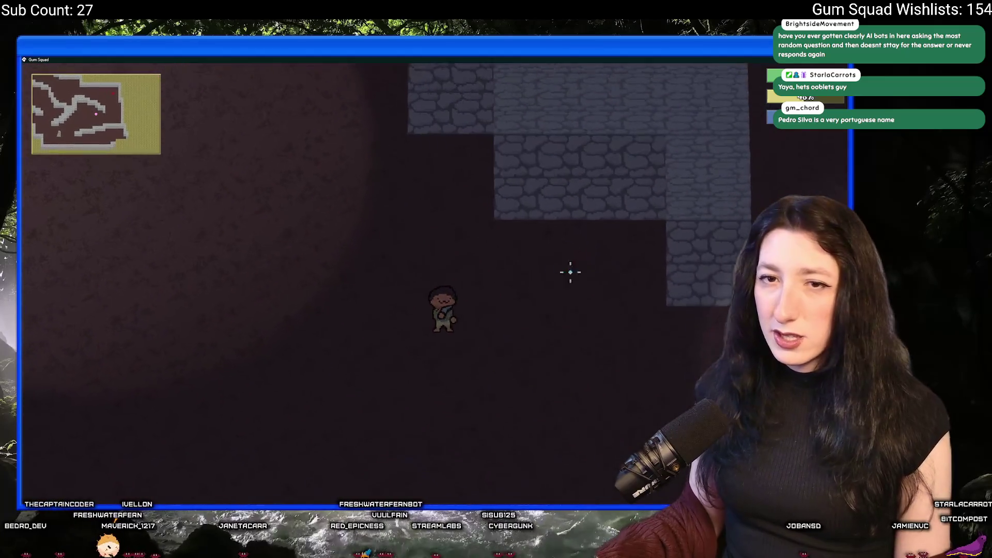
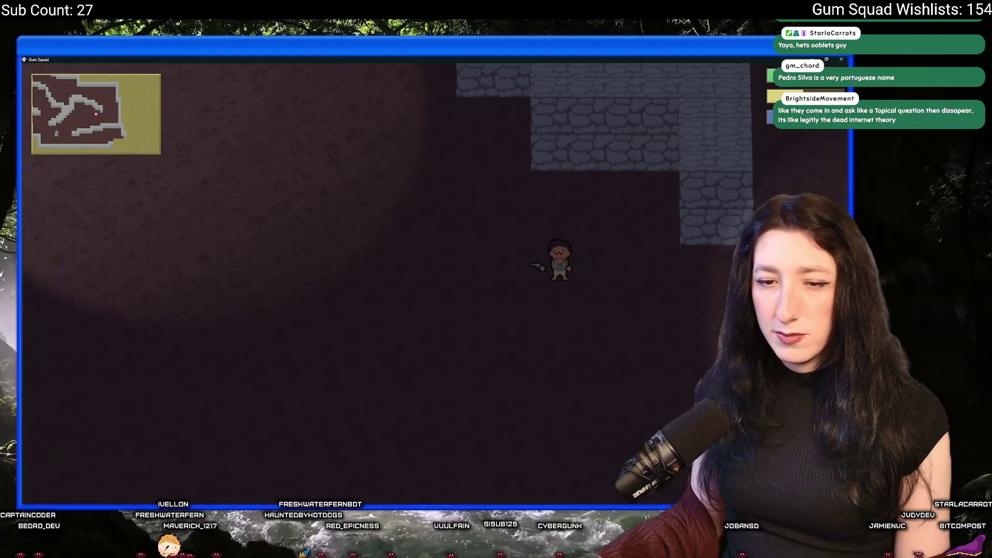
Step: Walk right through the cave past the stone column and attack the descending purple spider
key(d)
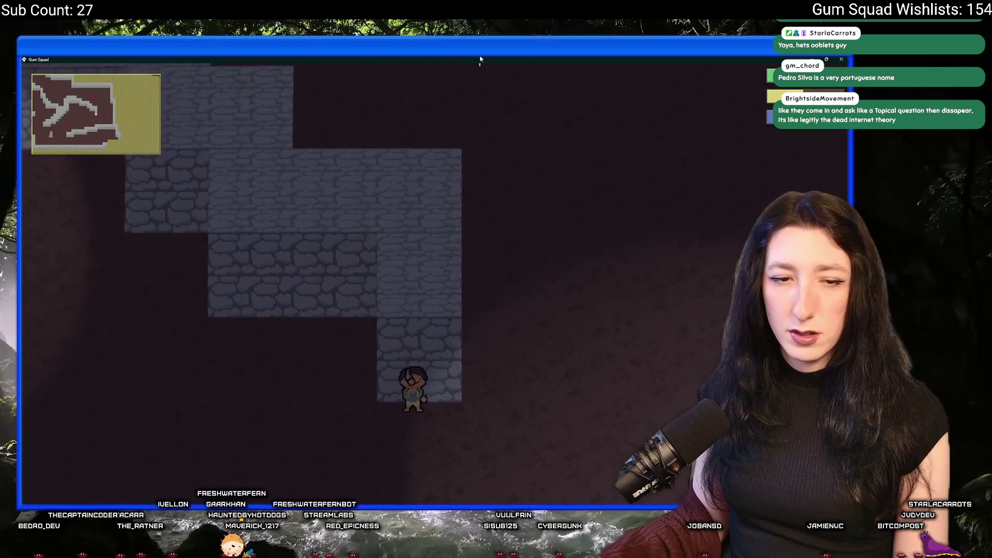
key(w)
key(d)
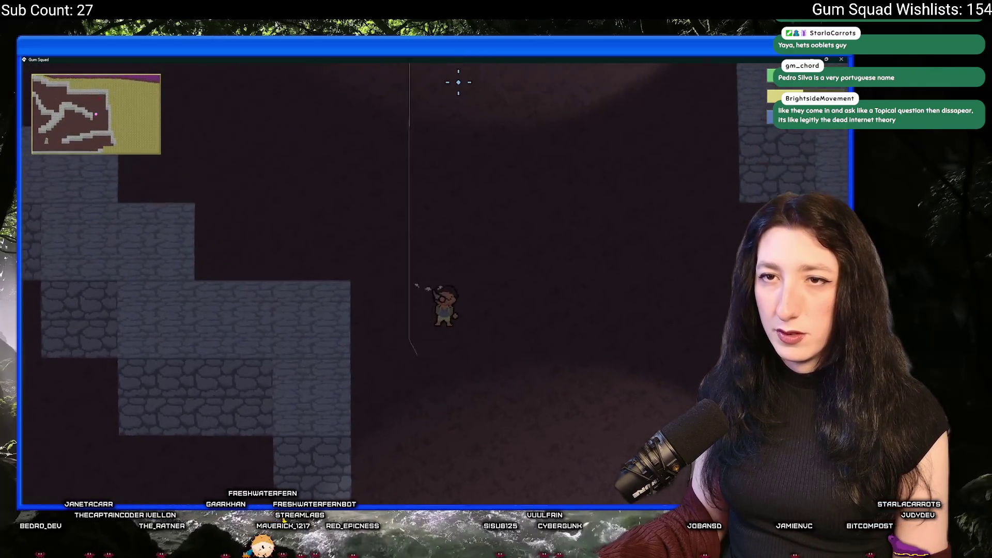
key(d)
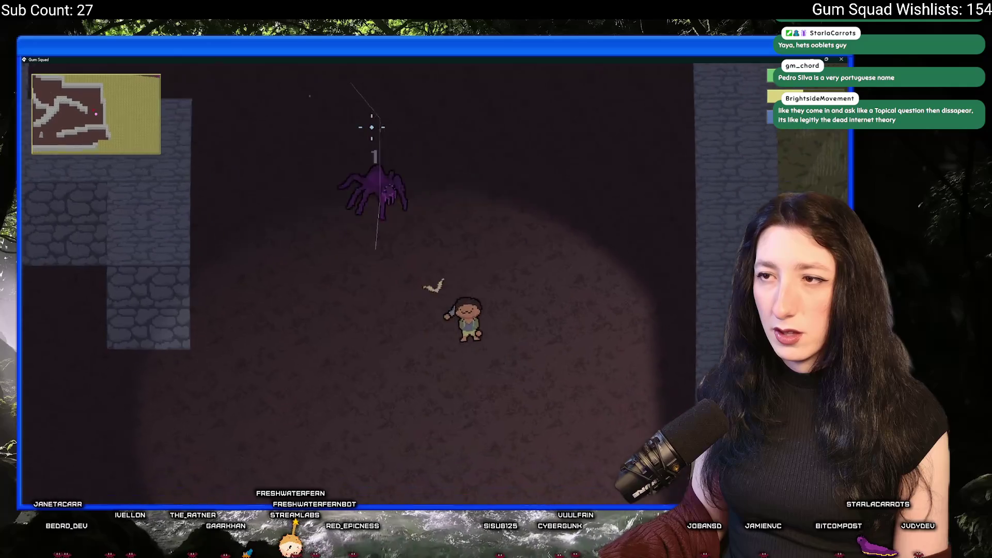
click(371, 127)
Step: Move past the spider, down and up through the cave, then head back left
key(w)
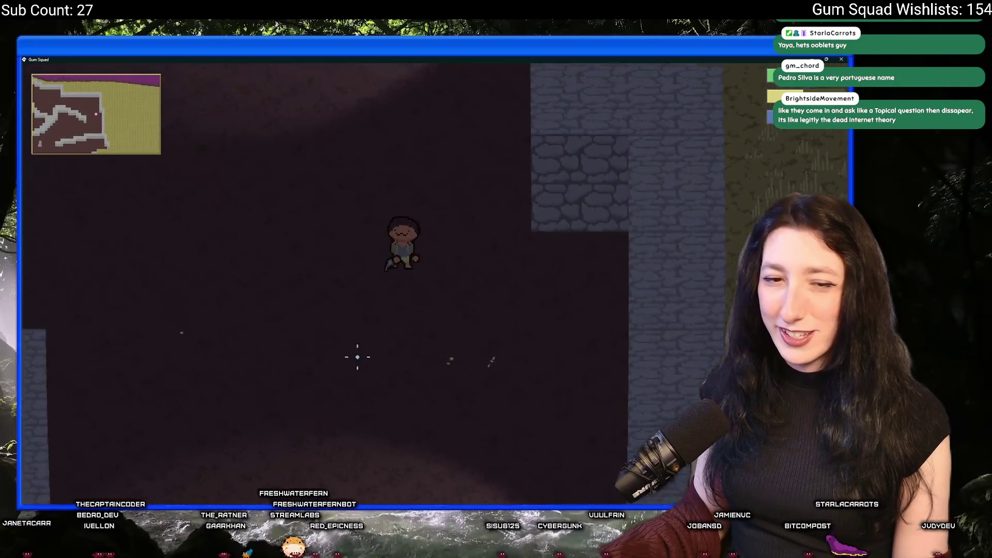
key(s)
key(d)
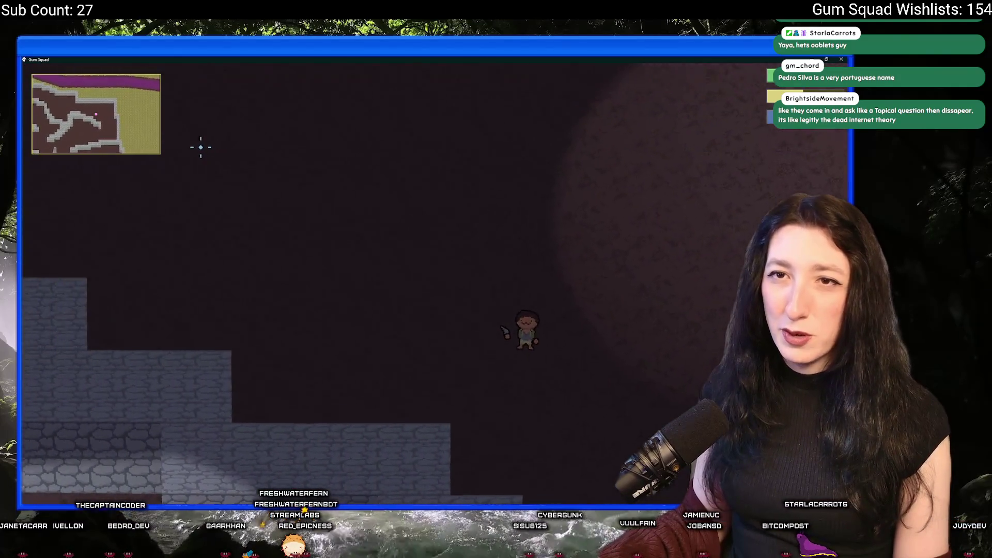
key(w)
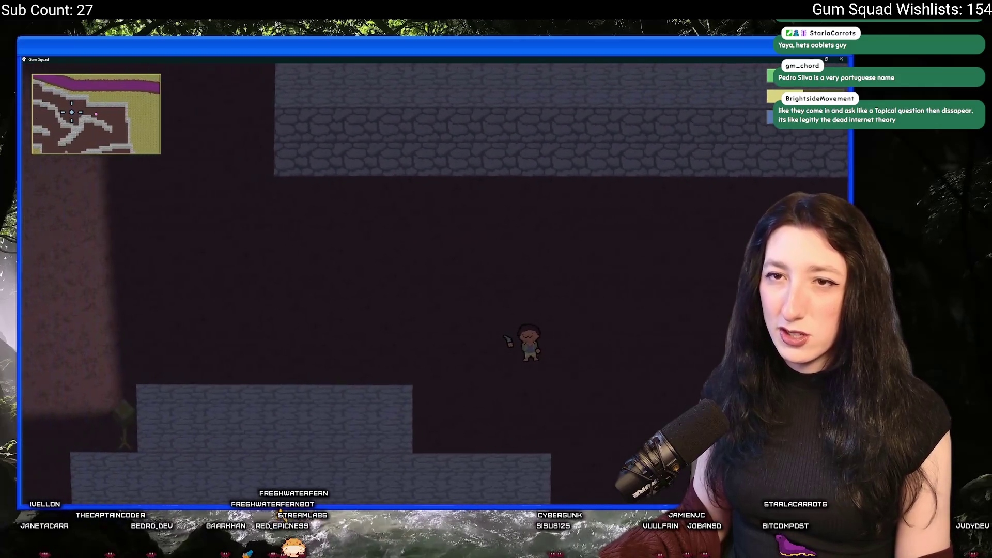
key(a)
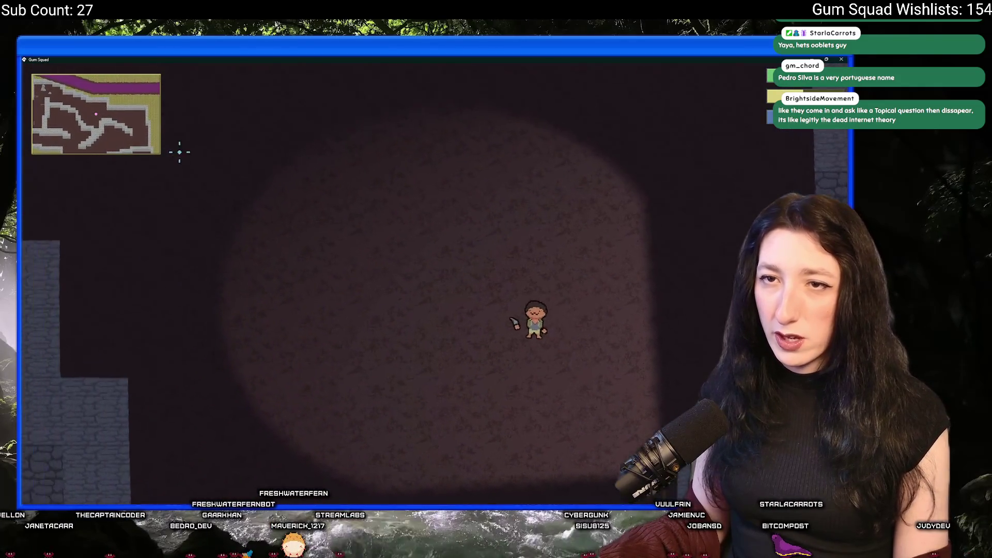
key(a)
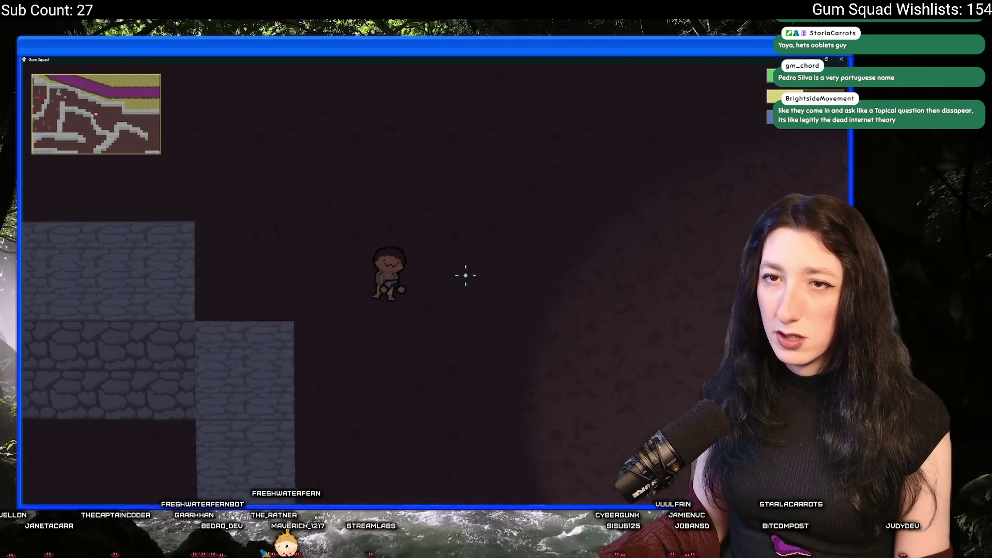
Step: Walk left past the boulders to the stone blocks by the crates, then quit the game with Escape
key(w)
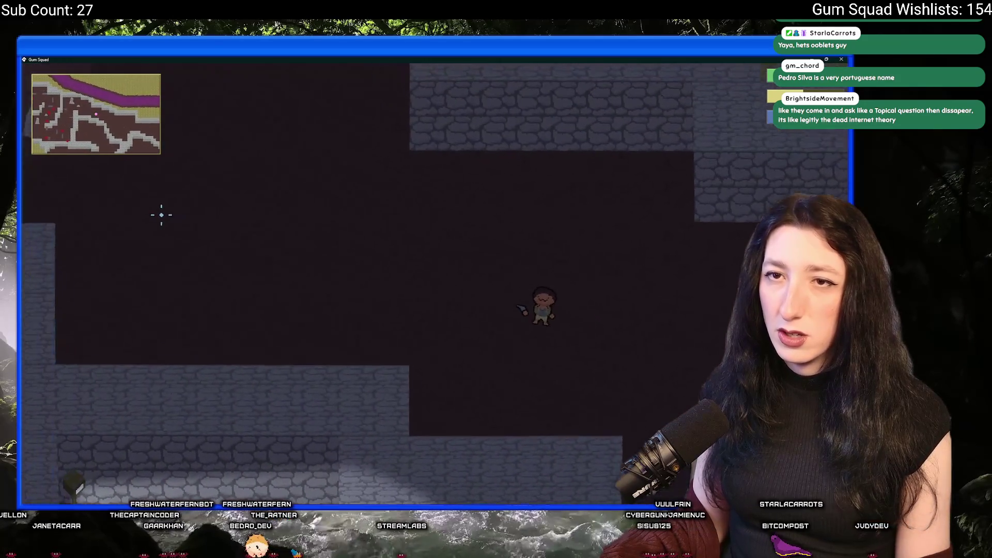
key(a)
key(w)
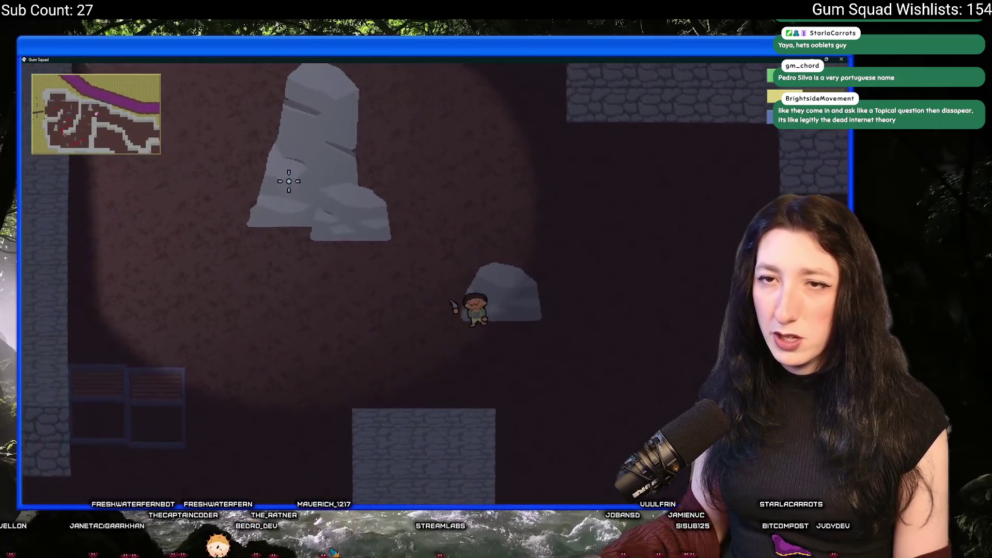
key(a)
key(w)
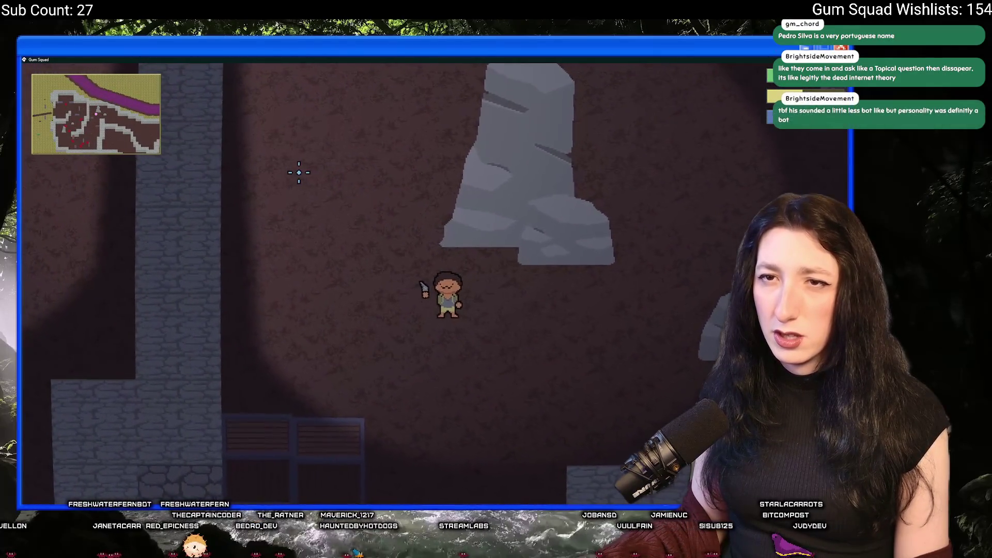
key(a)
key(s)
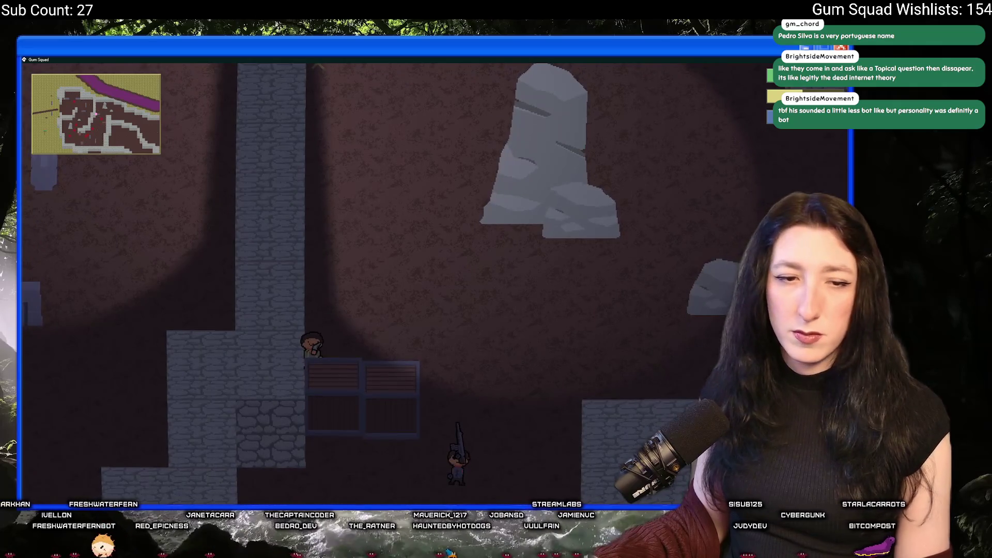
key(Escape)
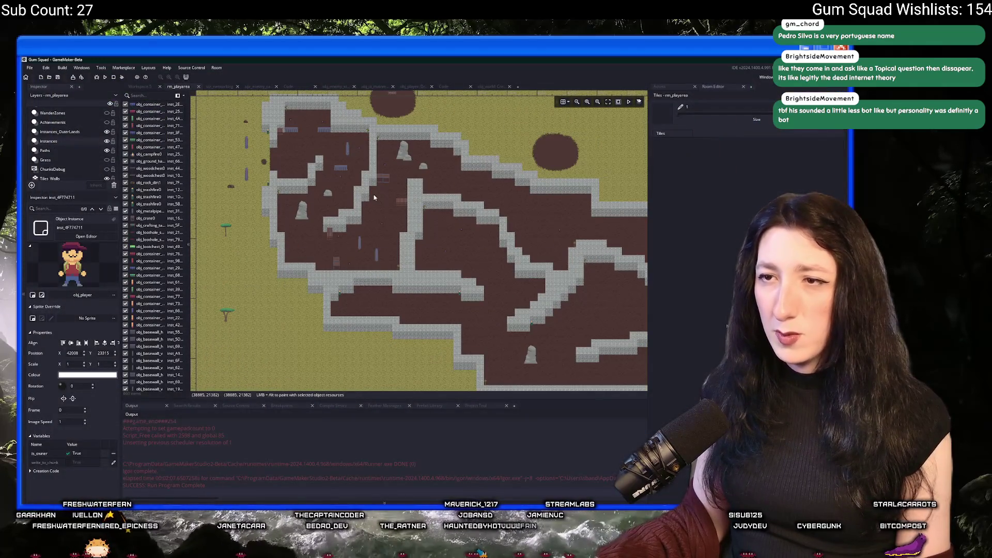
Step: Select the Spawns layer and pick a raider spawn instance in the room
scroll(417, 183, down, 2)
scroll(363, 163, up, 4)
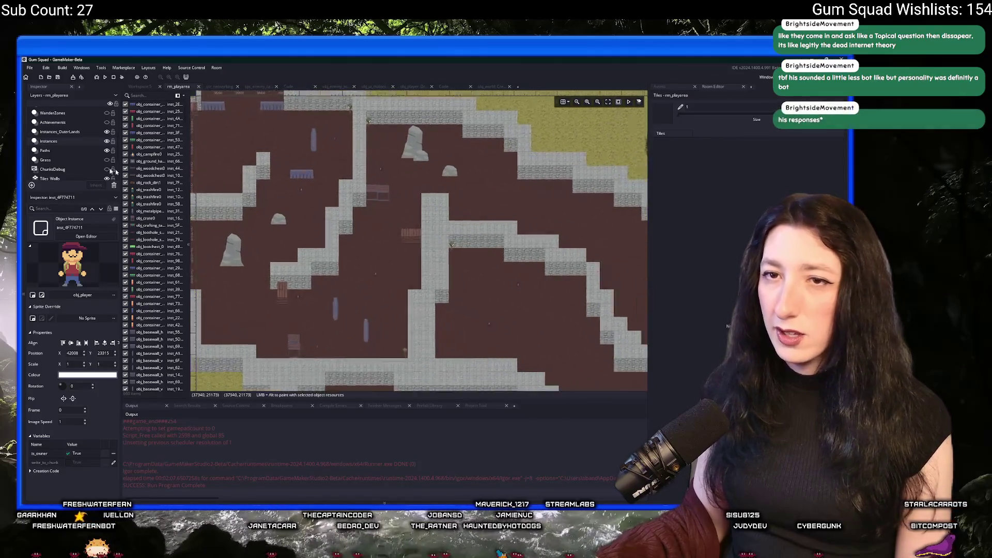
scroll(44, 162, down, 1)
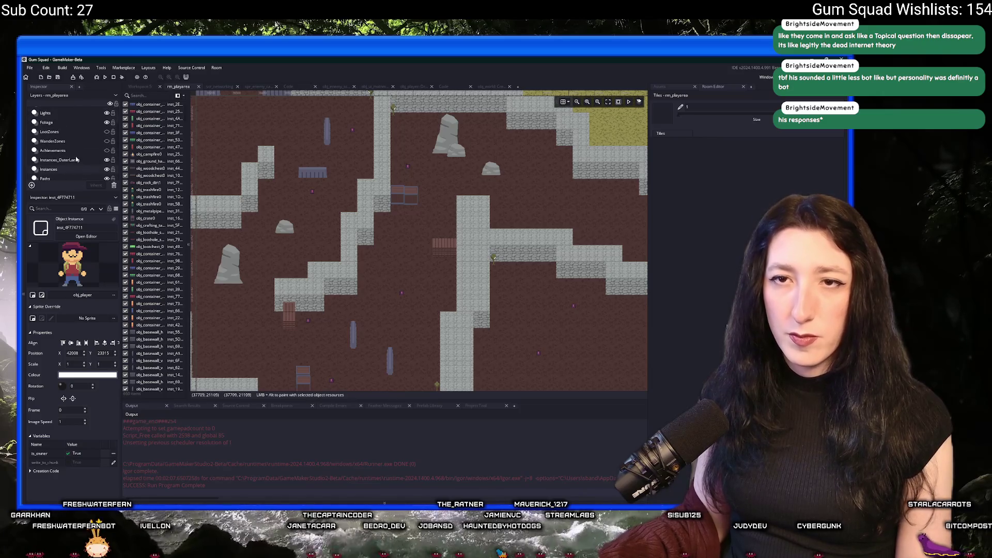
click(73, 141)
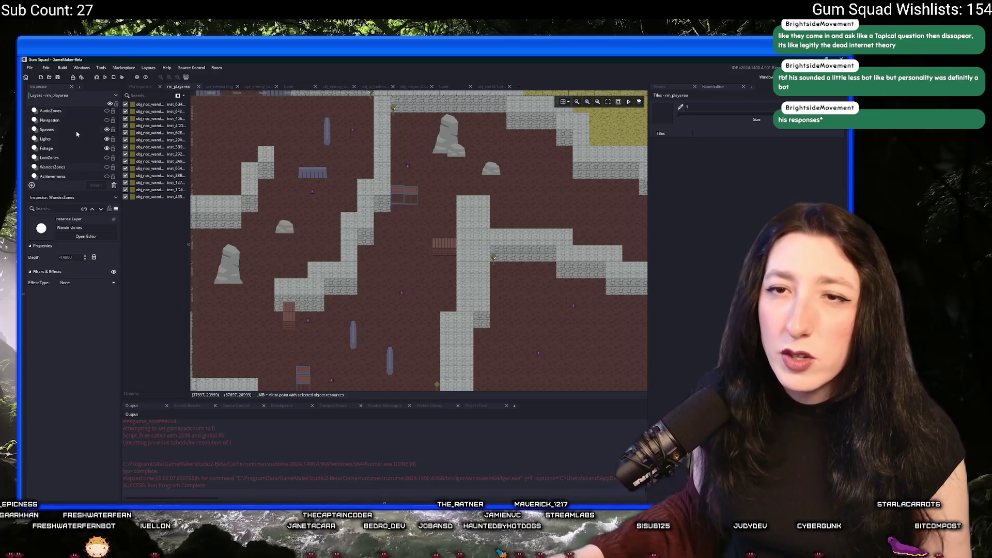
click(73, 129)
scroll(421, 168, up, 2)
click(423, 163)
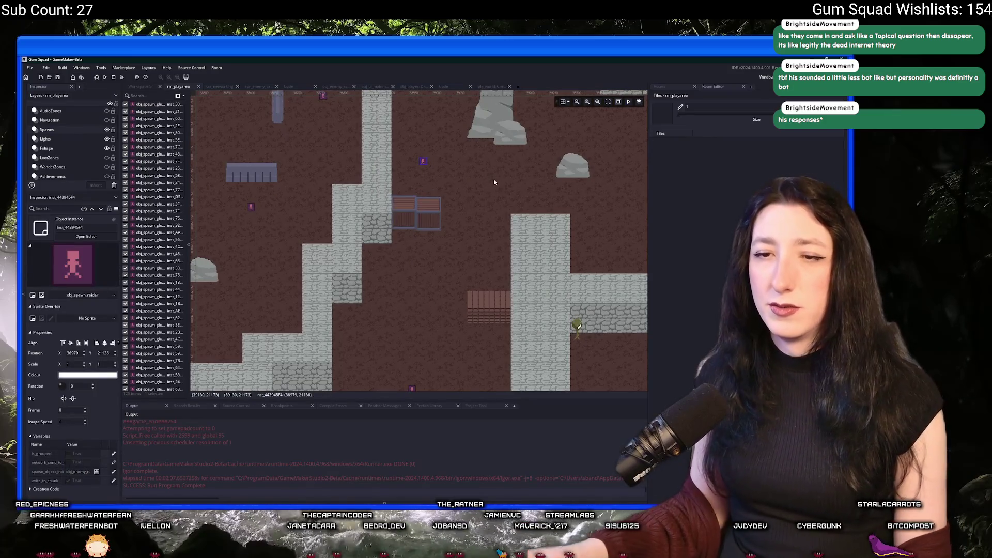
Step: Open the obj_enemy_spawner object through the Ctrl+T asset search
key(ctrl+t)
text(obj_enemy_spawner)
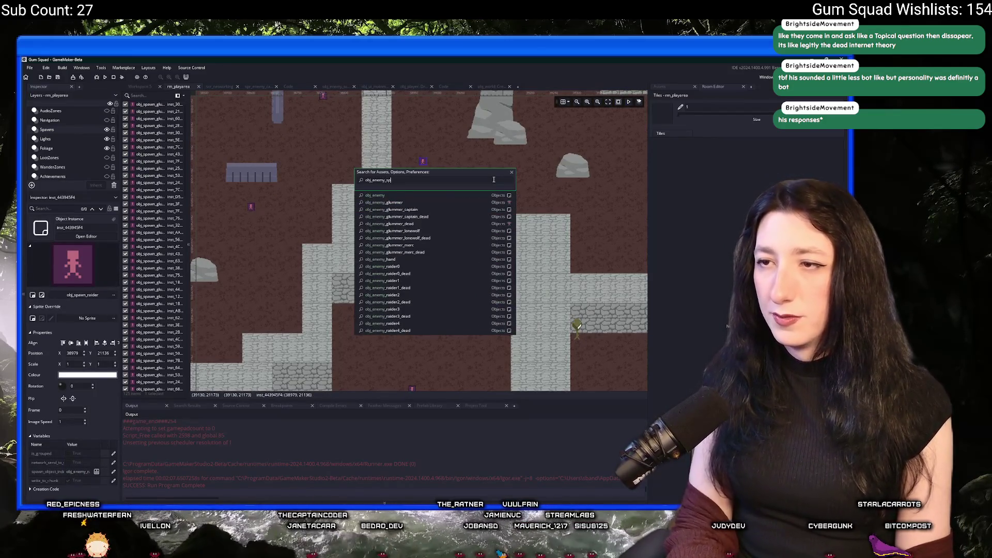
key(Return)
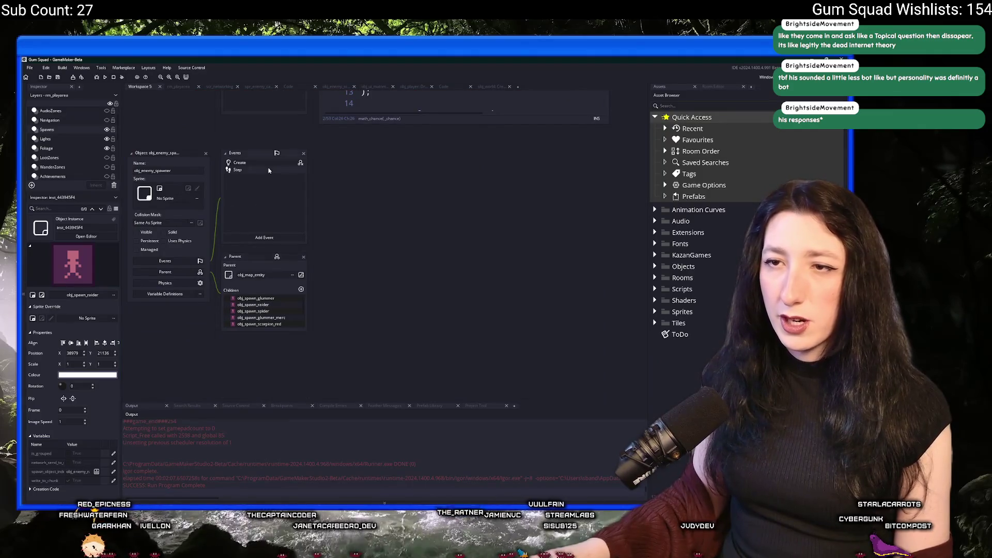
Step: Open the spawner's Create event code, briefly checking the obj_spawn_glummer child object
click(275, 164)
scroll(413, 248, down, 4)
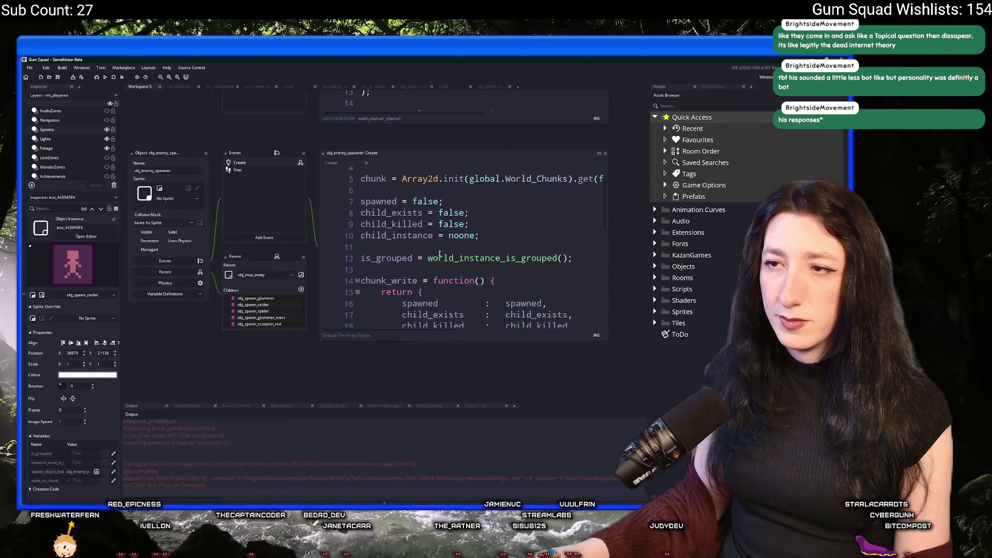
double_click(287, 298)
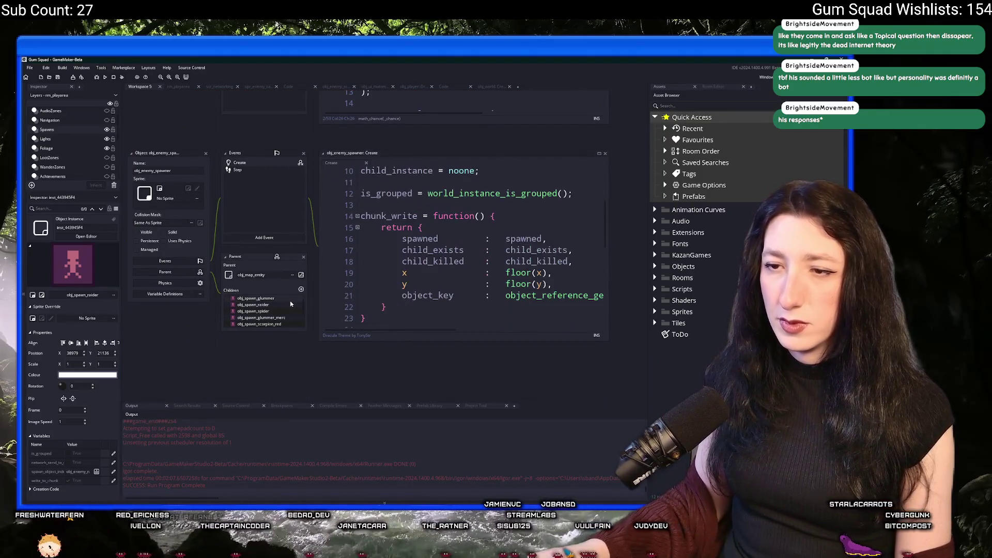
click(206, 155)
Step: Add sprite_index = -1; after line 1 of the Create event and run the build with F5
scroll(362, 206, down, 6)
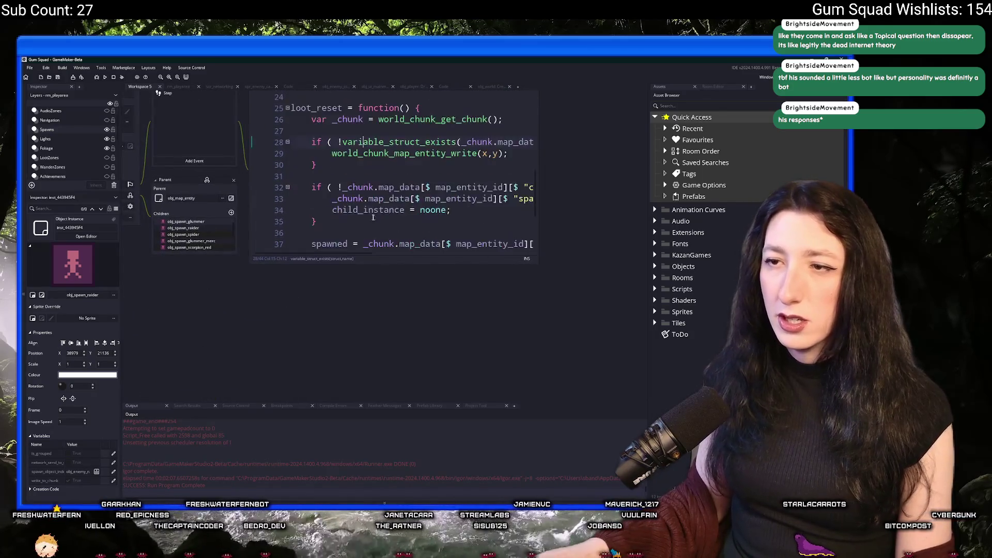
scroll(361, 235, up, 12)
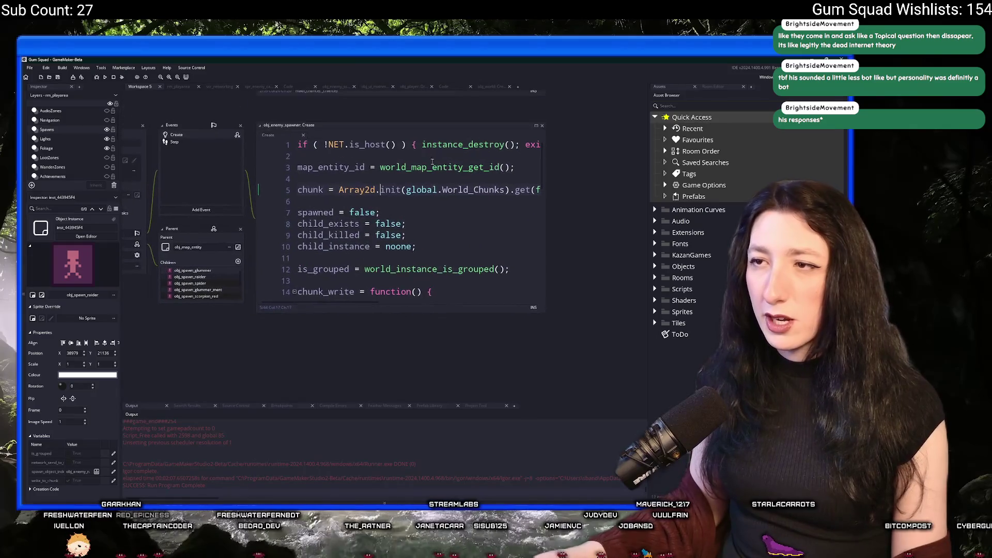
key(Return)
key(Return)
text(sprite_index = -1;)
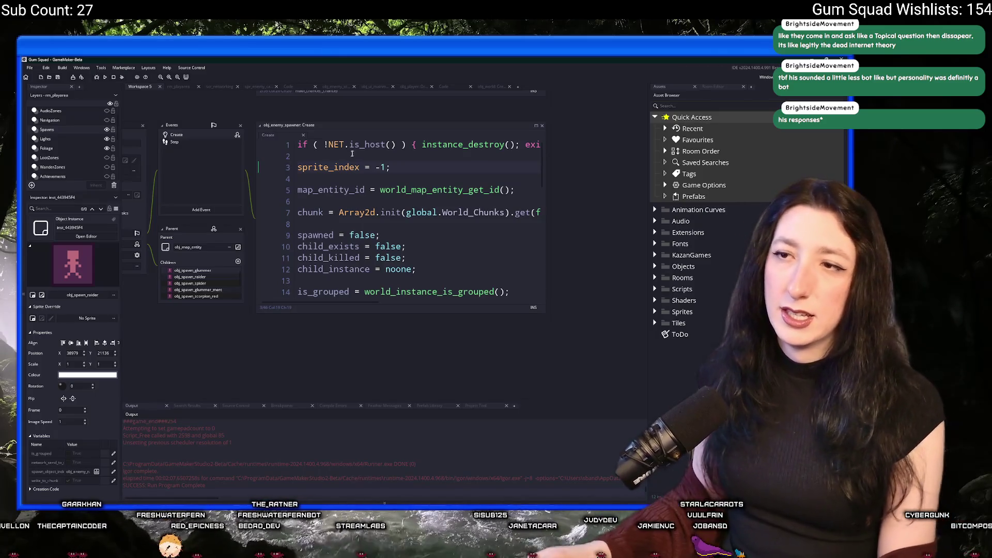
key(F5)
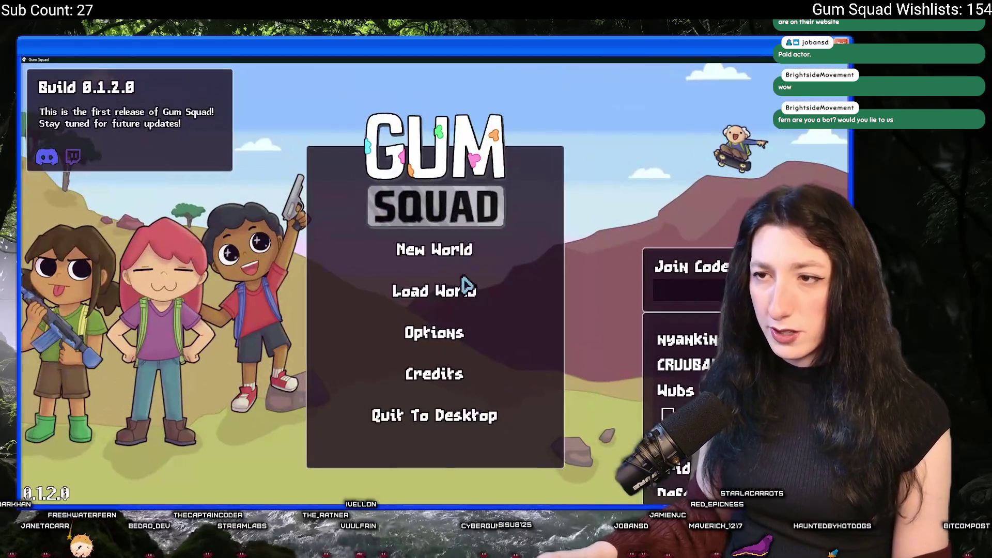
Step: Set up a new world with Enemy Damage 0% and Player Damage 200%, then back out to the main menu
click(460, 258)
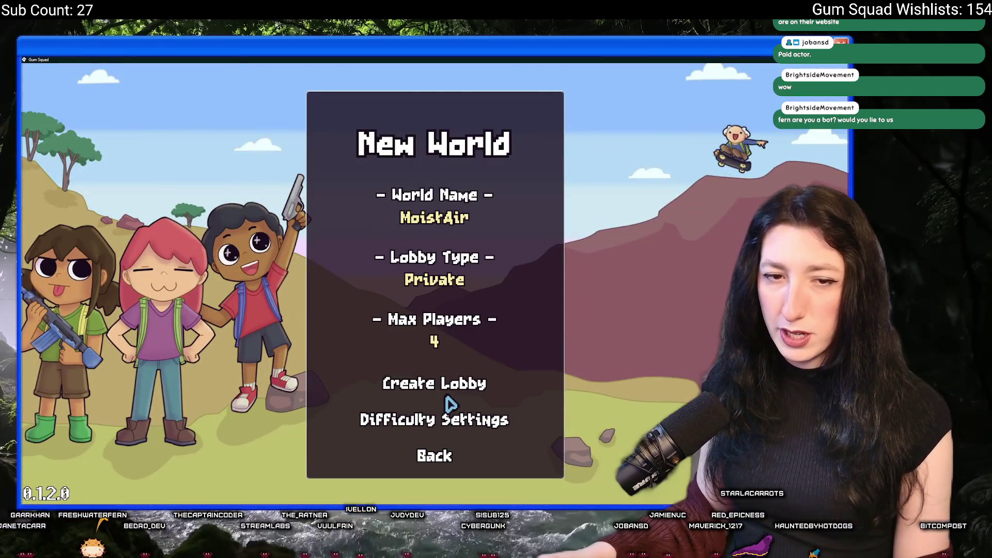
click(434, 420)
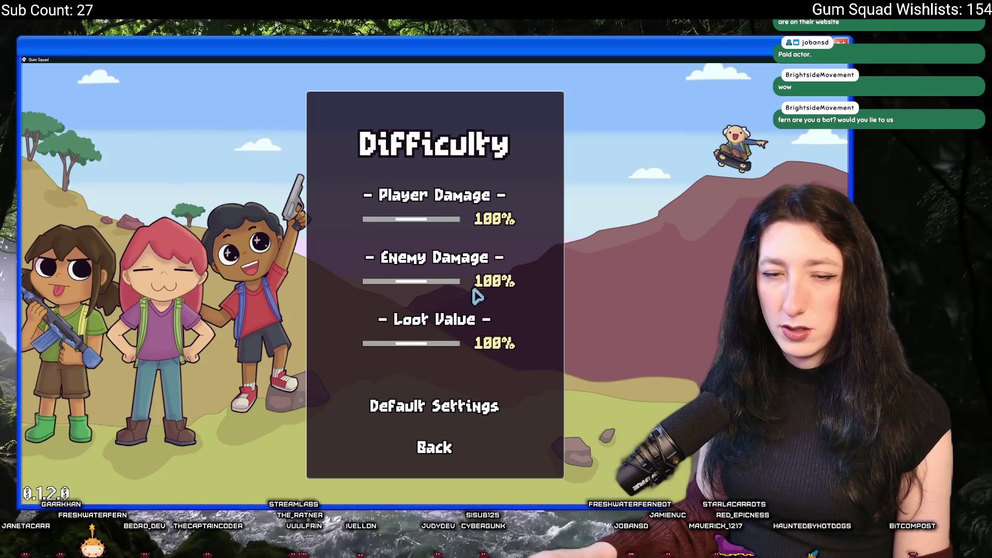
drag(444, 282, 381, 296)
drag(449, 219, 491, 210)
click(436, 448)
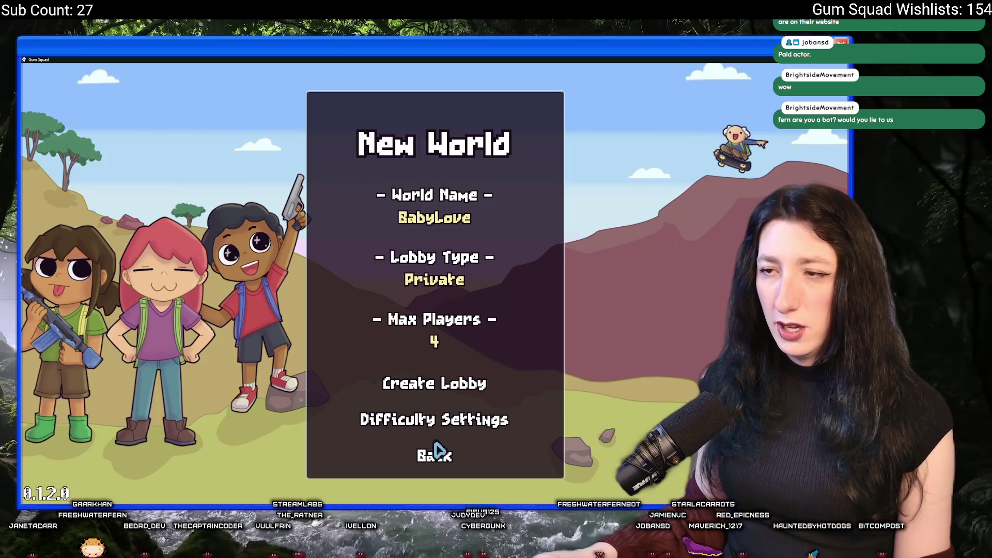
click(436, 451)
Step: Restart the NewCookie world with Enemy Damage 0% and Player Damage 200%, and create the lobby
click(447, 261)
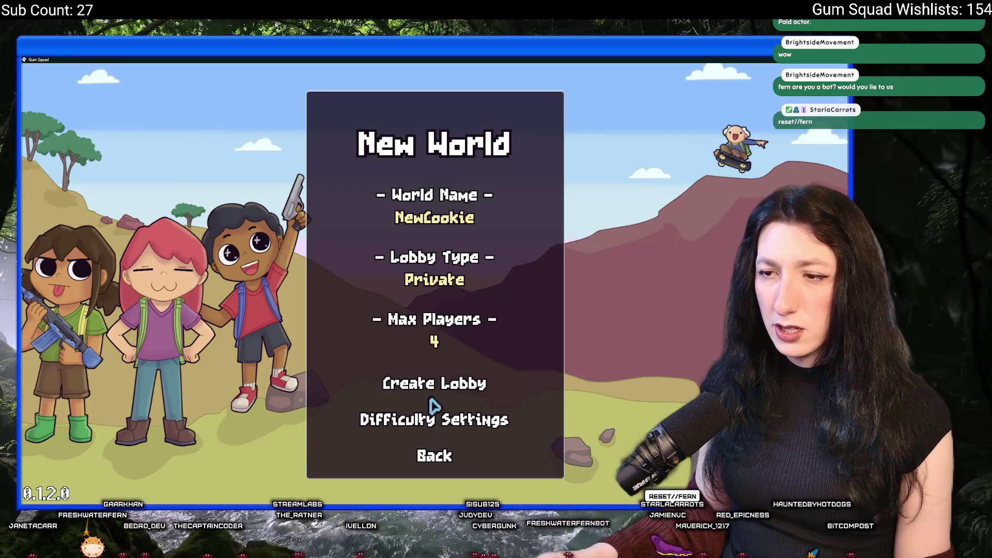
click(437, 418)
drag(412, 282, 343, 310)
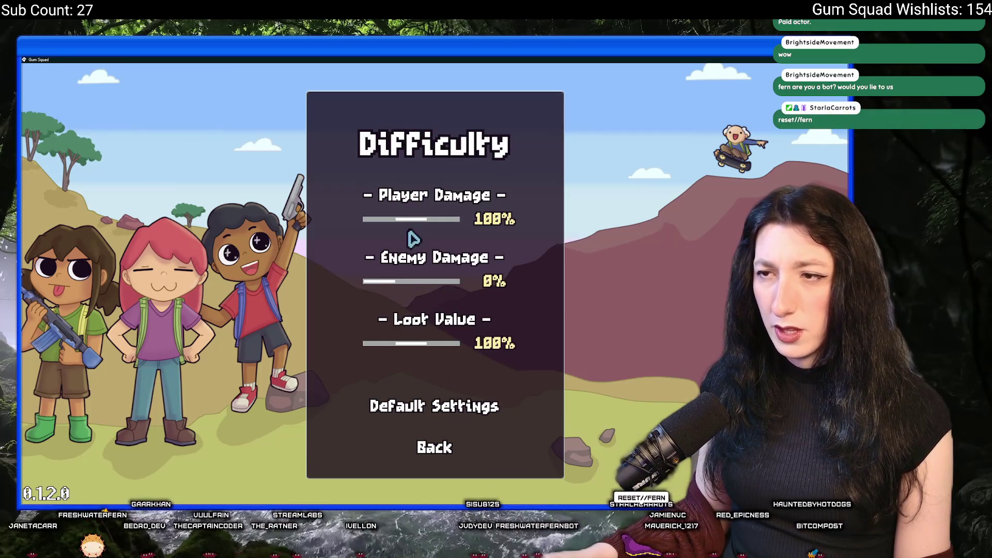
drag(414, 219, 463, 219)
click(440, 448)
click(450, 389)
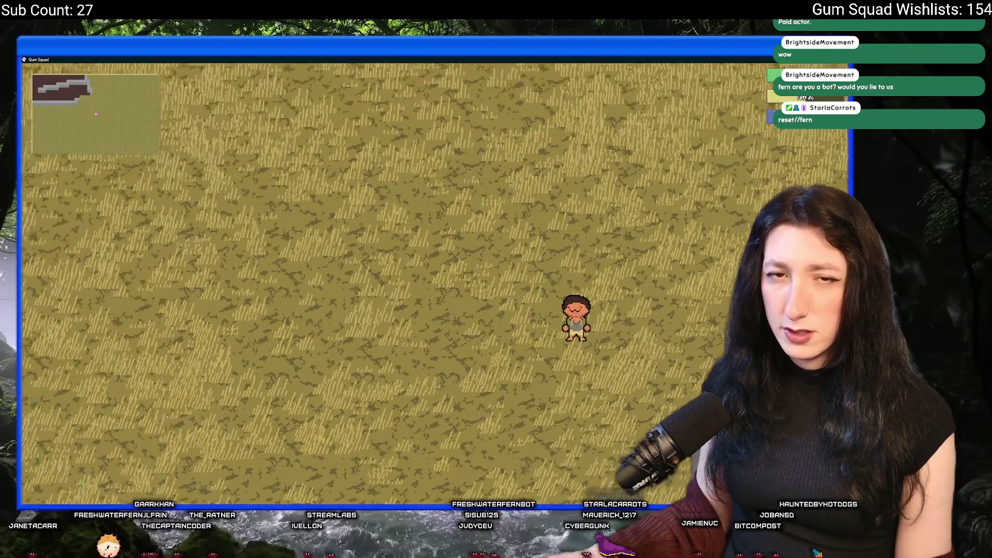
Step: Toggle the inventory panel with Tab in the new world
key(Tab)
key(Tab)
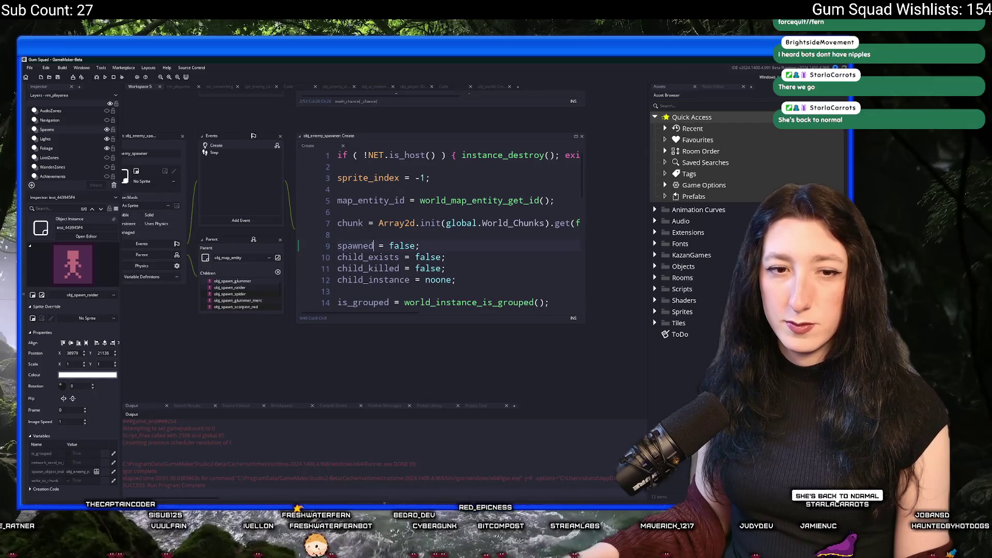
Step: Pan the workspace to the obj_player and obj_enemy_spider Step code, then switch to the browser
click(410, 212)
drag(410, 212, 553, 245)
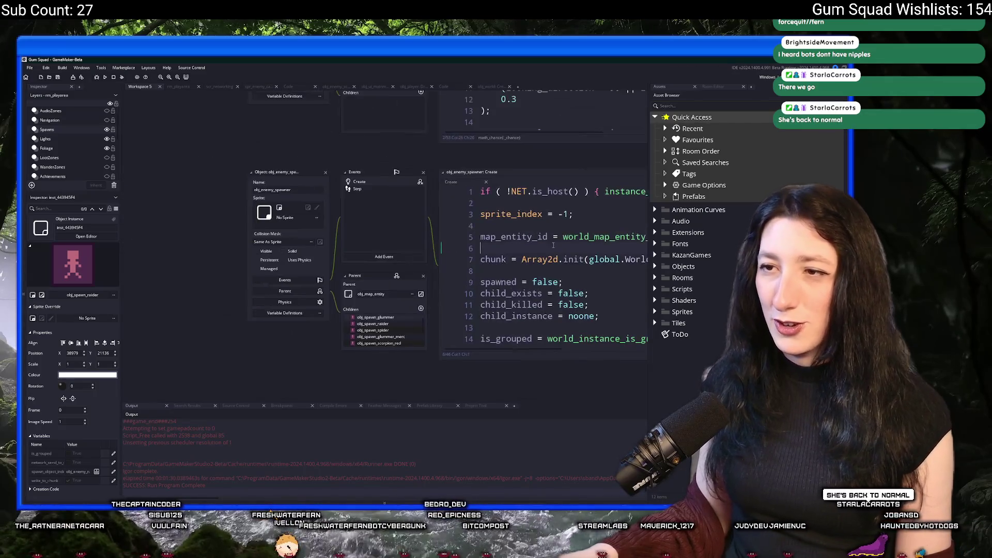
scroll(328, 177, up, 5)
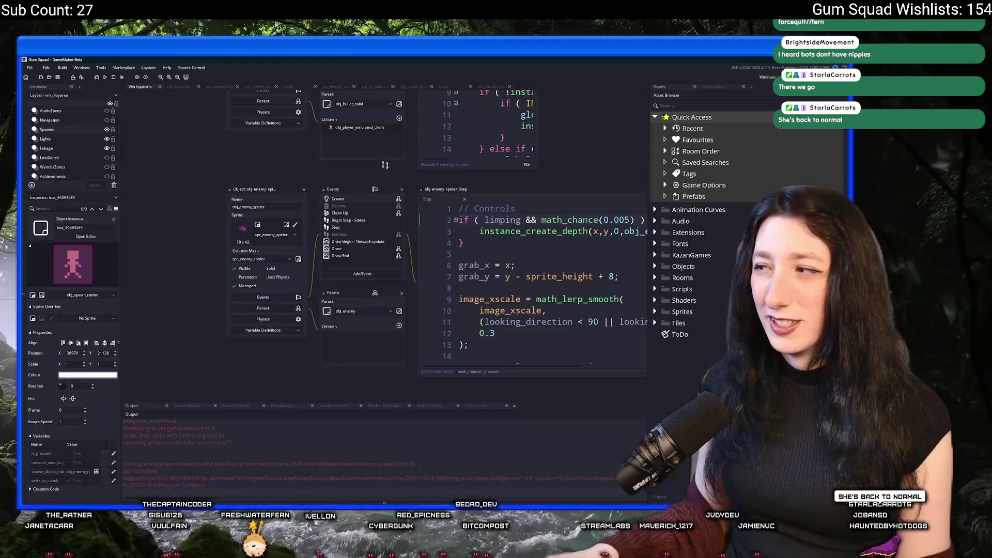
scroll(330, 161, up, 3)
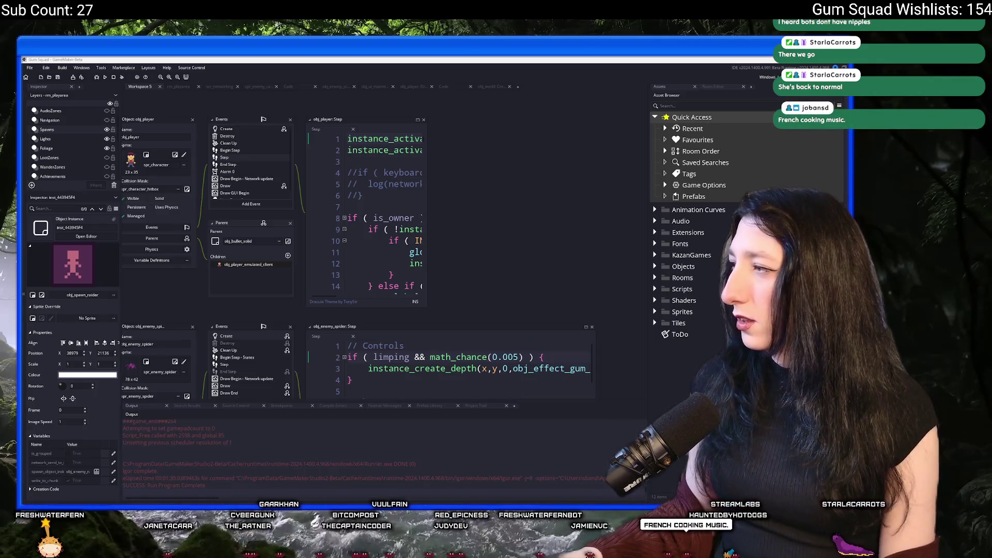
key(alt+Tab)
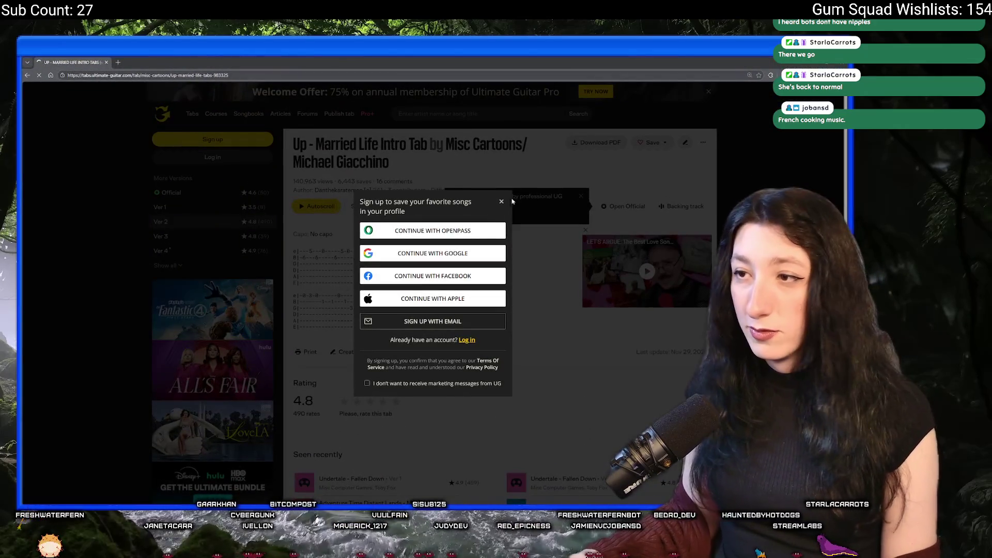
Step: Close the sign-up popup and scroll down the Married Life intro tab
click(501, 202)
scroll(351, 293, down, 2)
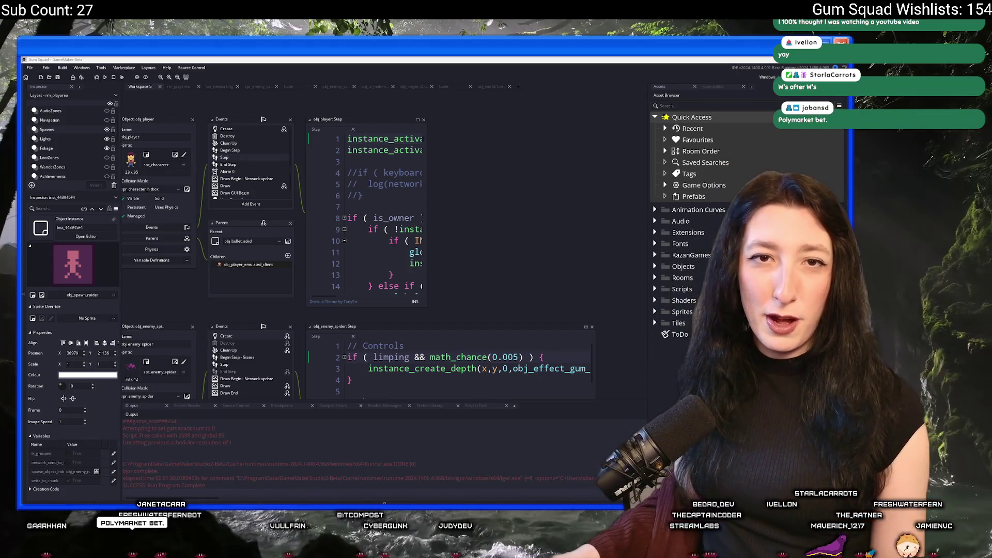
Step: Refocus GameMaker and widen the obj_player Step code editor
click(369, 184)
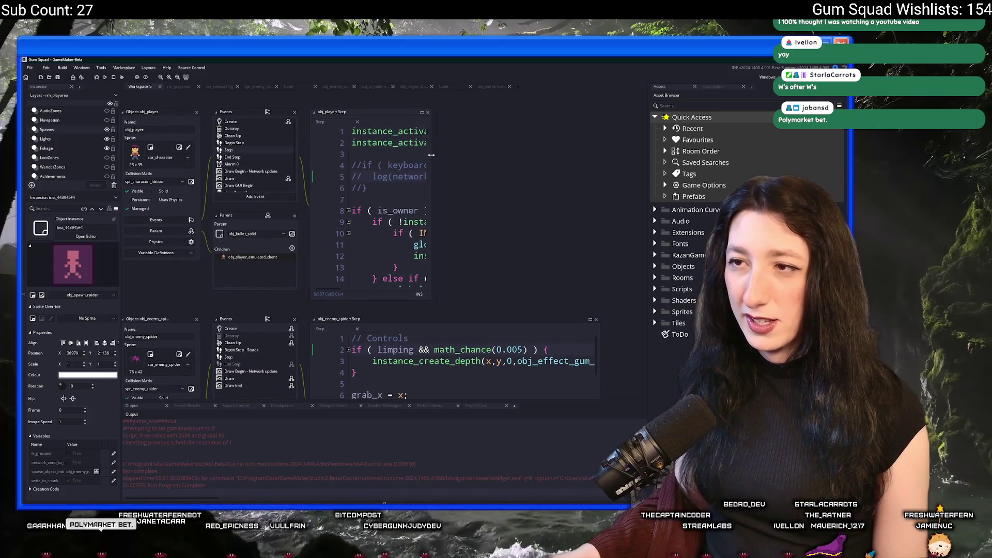
drag(431, 154, 641, 155)
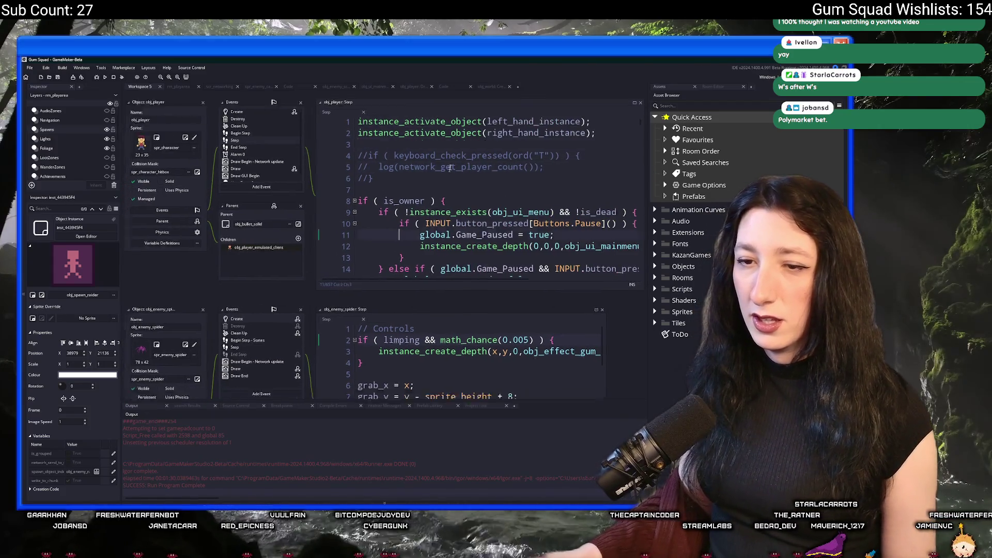
scroll(293, 365, down, 5)
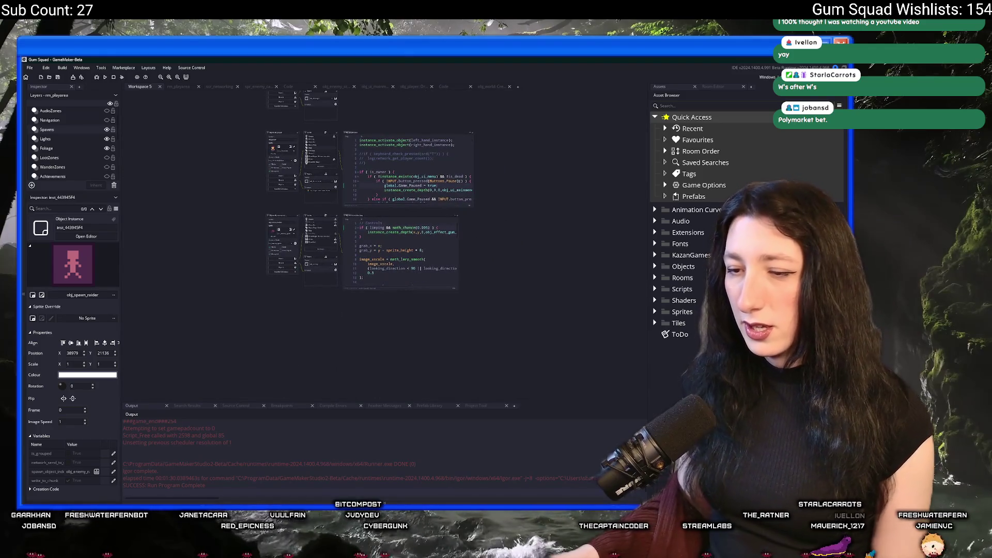
scroll(197, 237, up, 2)
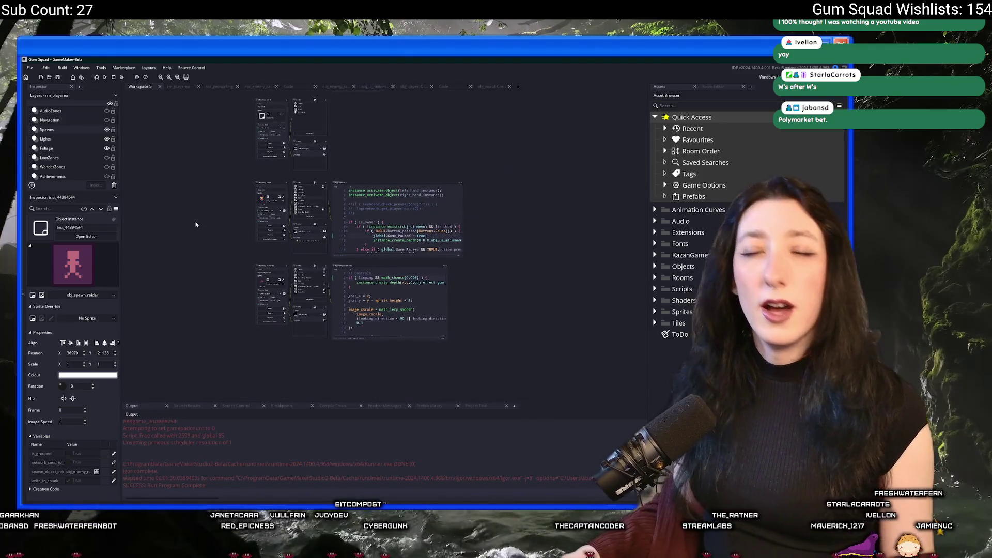
Step: Open the ToDo note by searching 'todo' and place the caret among its items
key(ctrl+t)
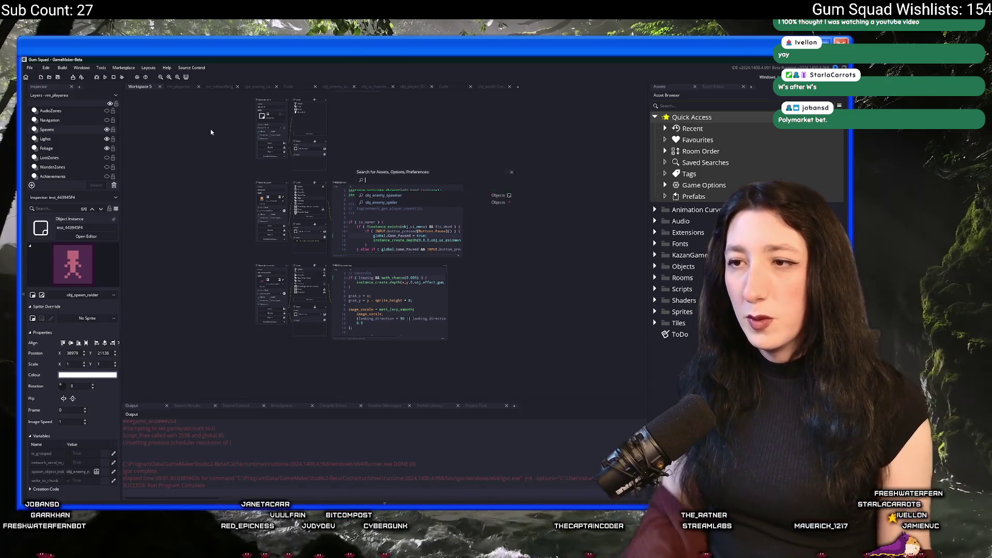
text(todo)
key(Return)
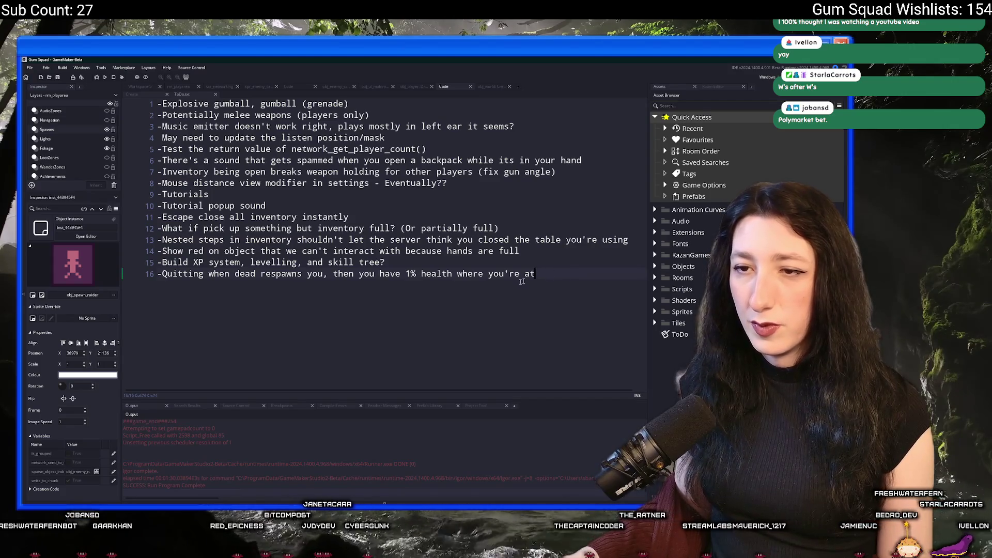
click(209, 240)
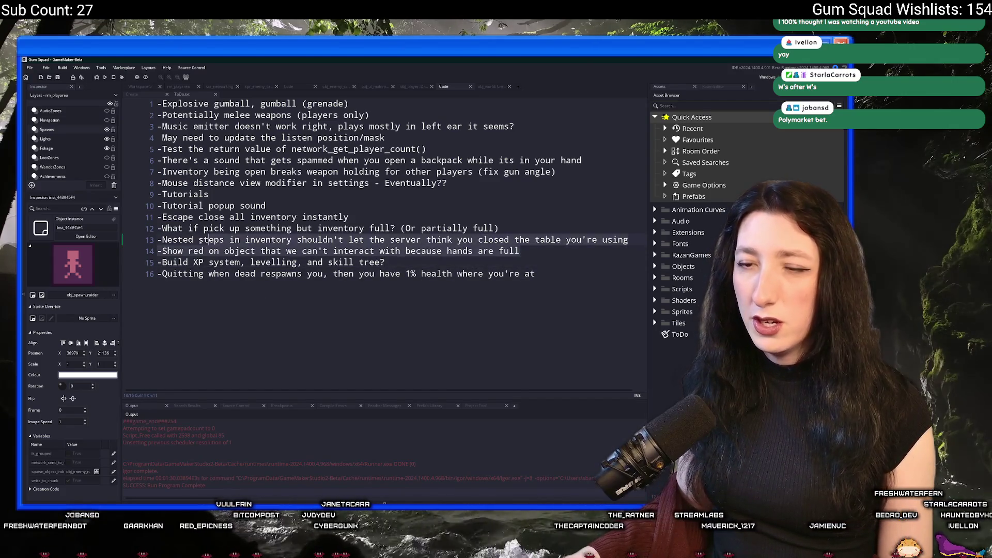
click(548, 255)
key(ctrl+t)
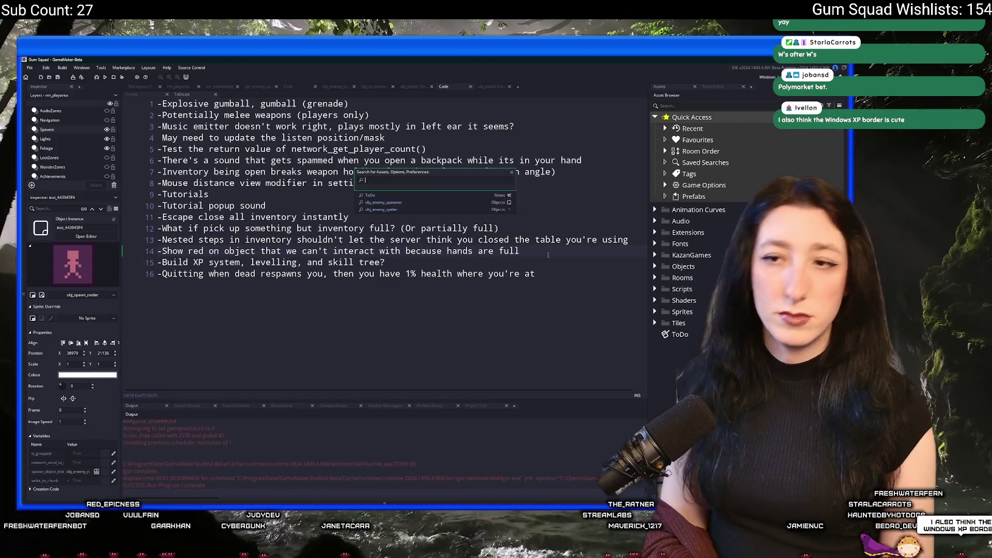
click(510, 173)
Step: Remove the 'Show red on object' line and add a blank line at the list's end
click(127, 262)
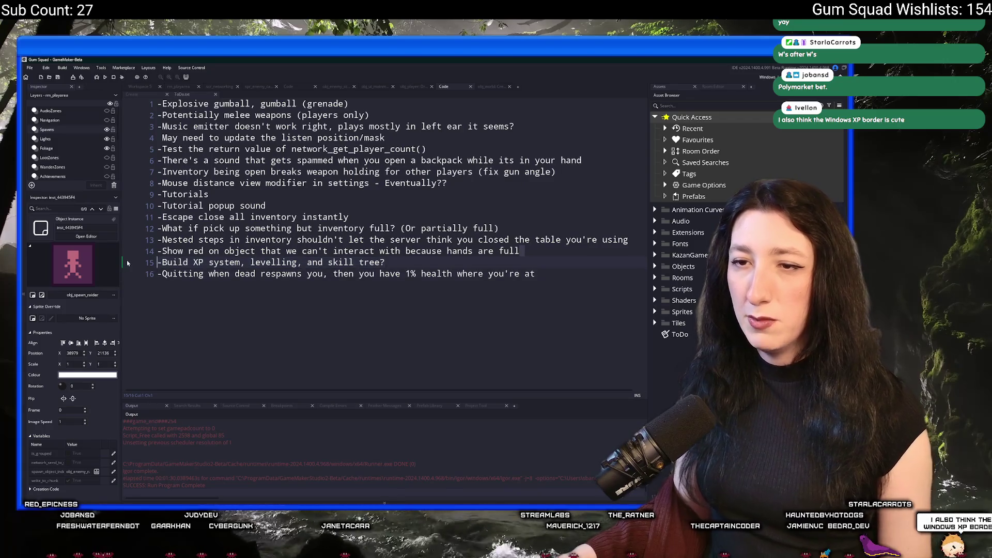
key(shift+Up)
key(BackSpace)
click(555, 282)
key(Return)
text(Low)
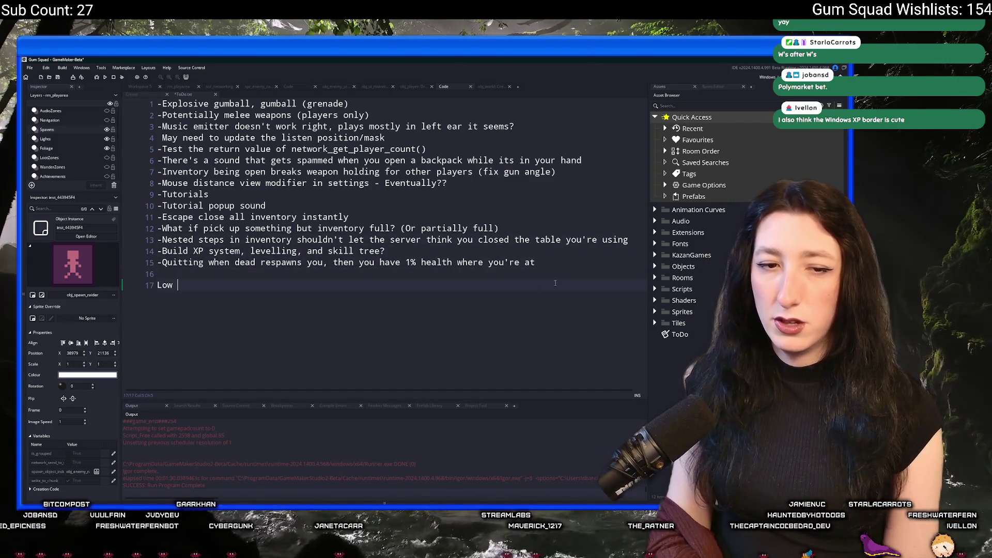
Step: Type the Low Priority heading with the Show red item, and move 'Quitting when dead' beneath it
text(Priorityu)
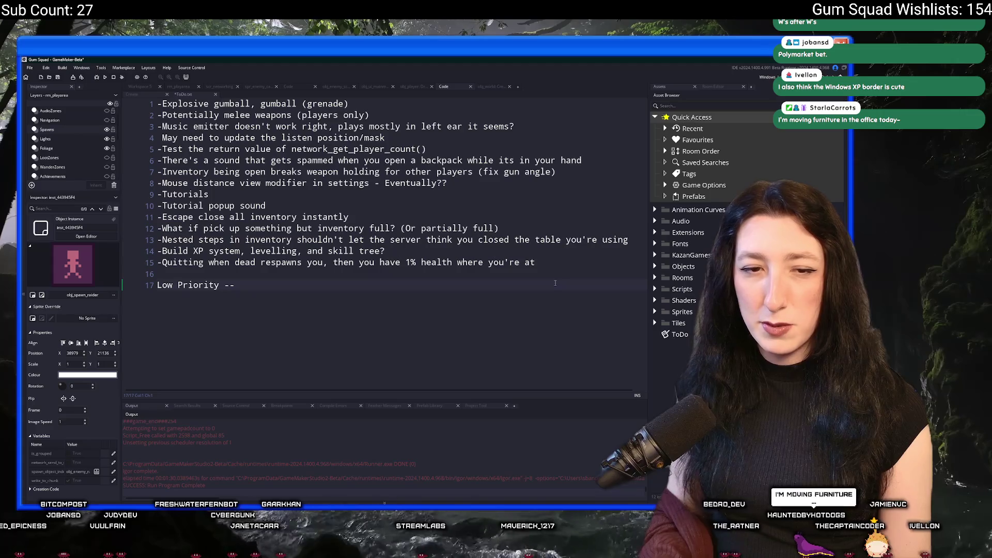
text(-- )
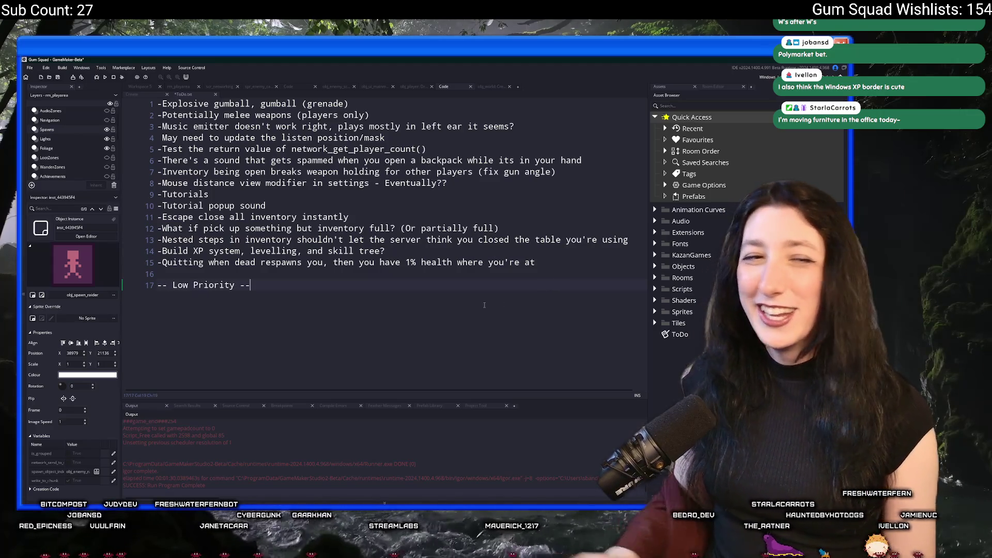
text(-Show red on object that we can't interact with because hands are full)
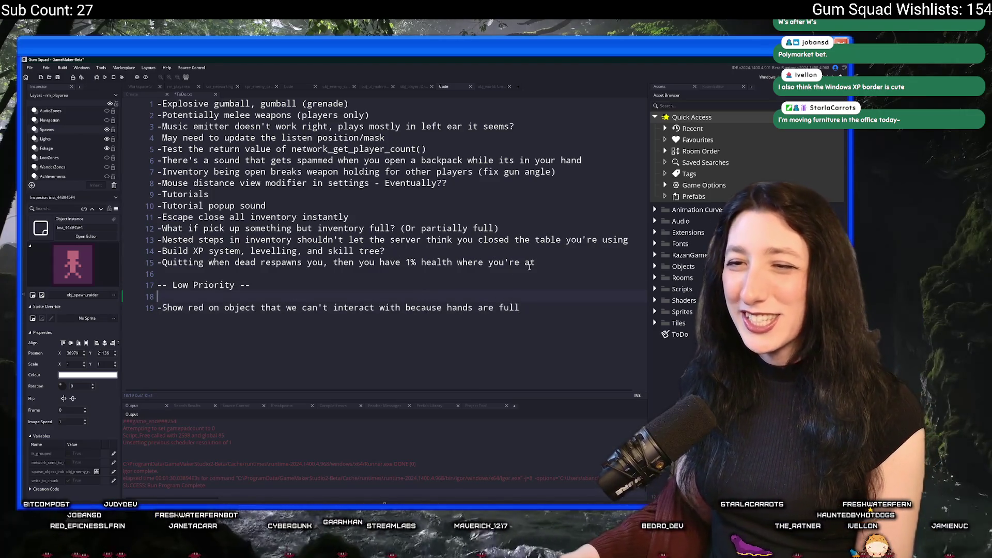
key(Delete)
key(Up)
key(Up)
key(Up)
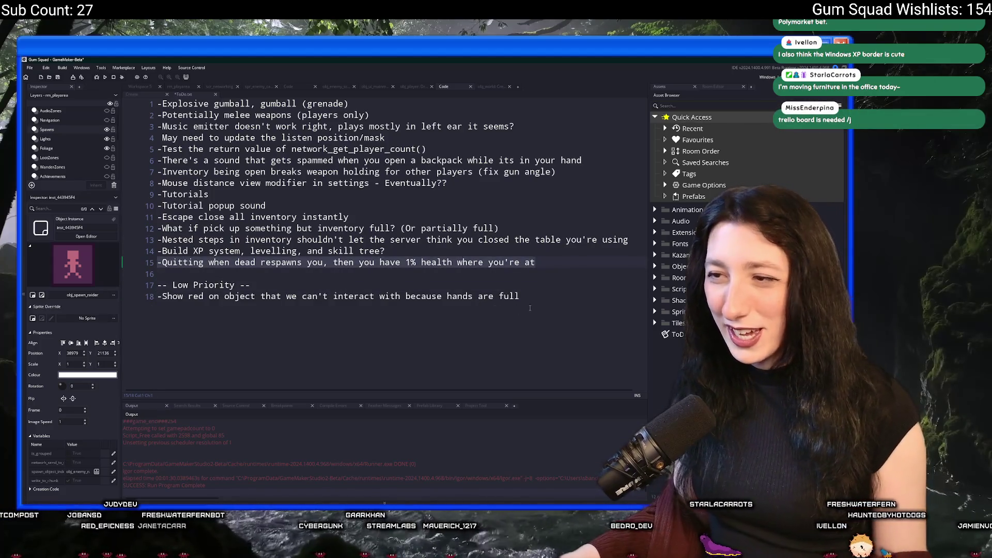
key(shift+End)
key(BackSpace)
key(BackSpace)
key(Return)
text(-Quitting when dead respawns you, then you have 1% health where you're at)
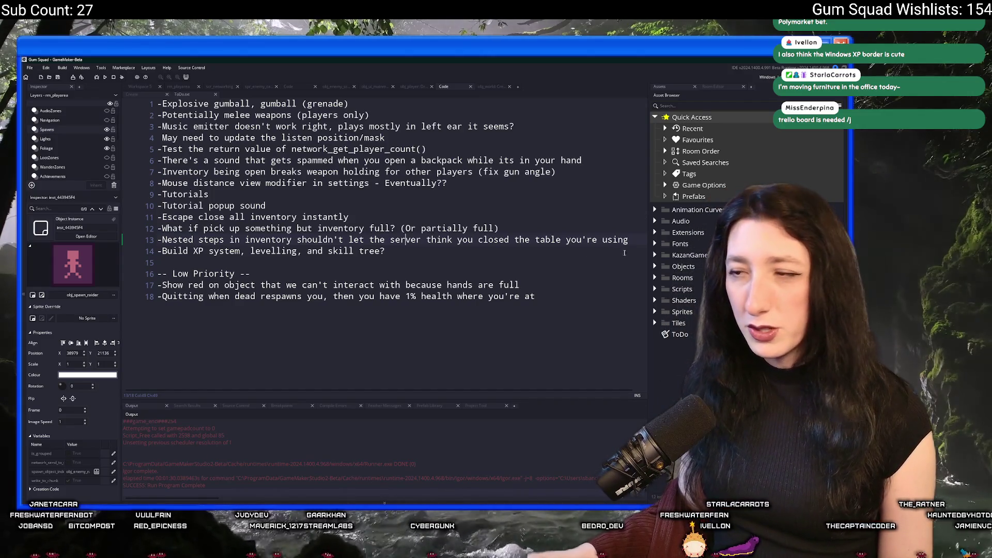
Step: Move the 'What if pick up something but inventory full?' item to the end of the list
click(143, 241)
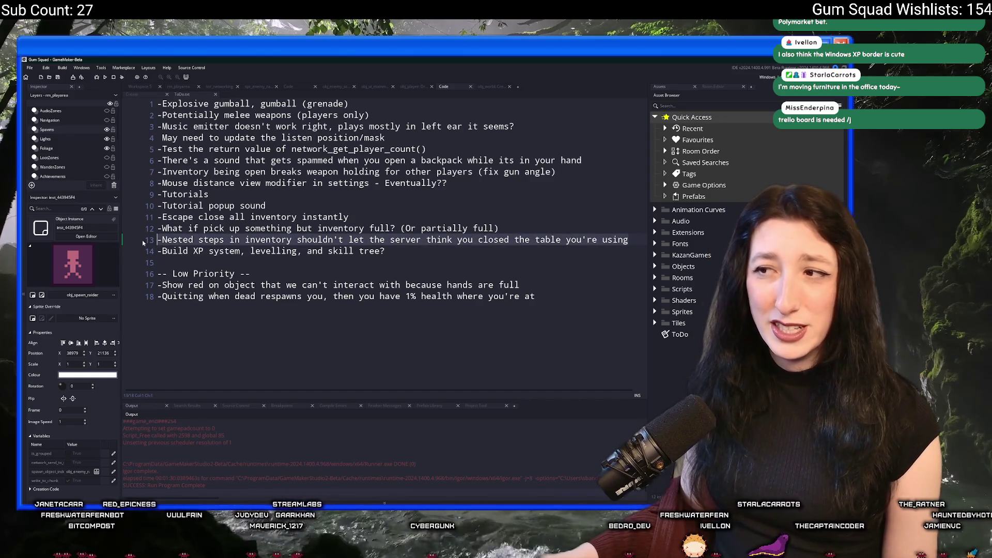
key(BackSpace)
key(BackSpace)
key(ctrl+z)
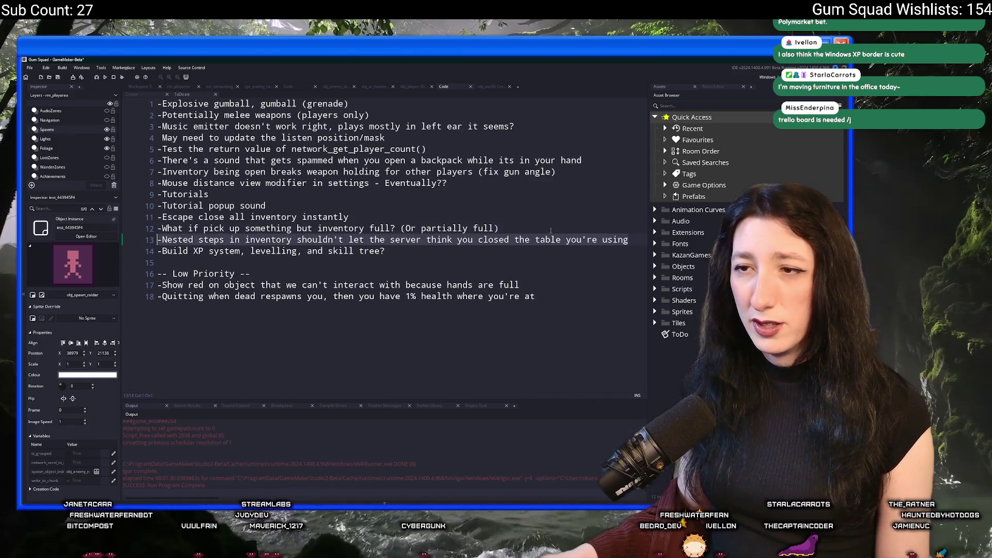
click(148, 224)
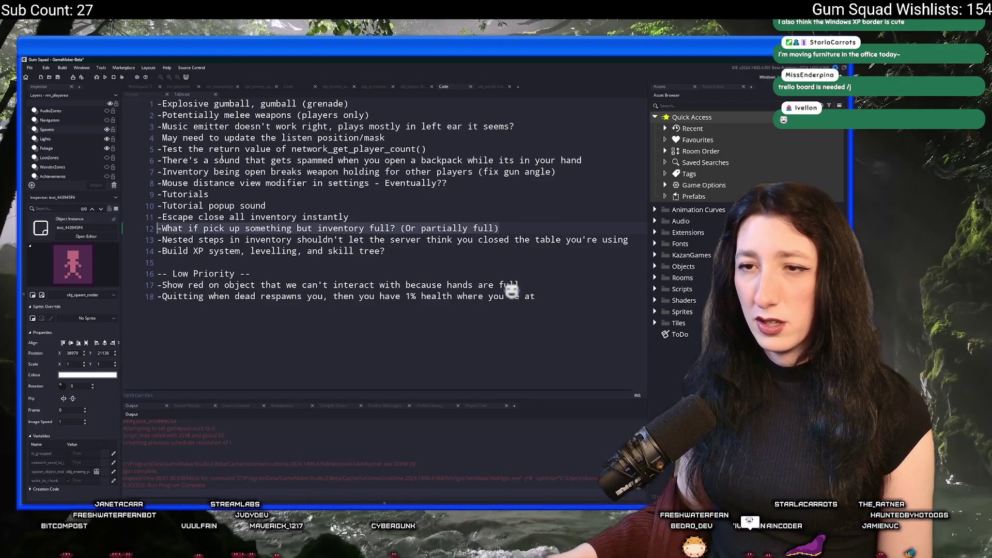
key(BackSpace)
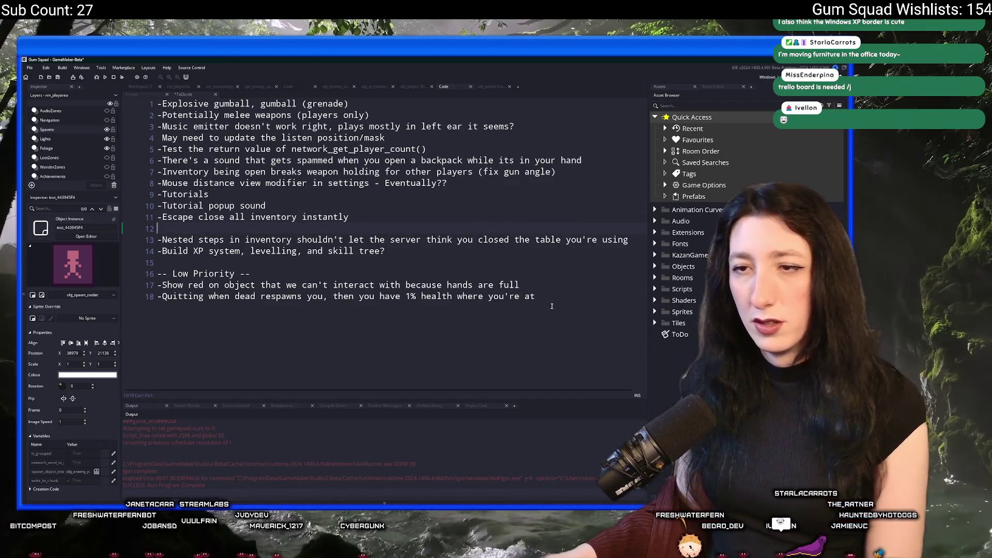
key(BackSpace)
key(ctrl+End)
key(Return)
text(-What if pick up something but inventory full? (Or partially full))
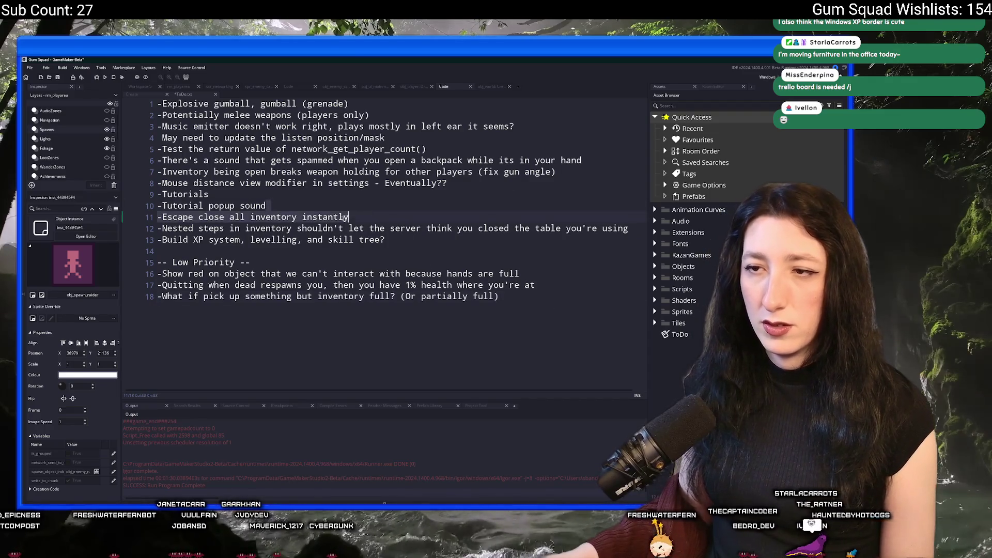
Step: Move 'Escape close all inventory instantly' under the Low Priority heading
click(149, 217)
key(BackSpace)
key(BackSpace)
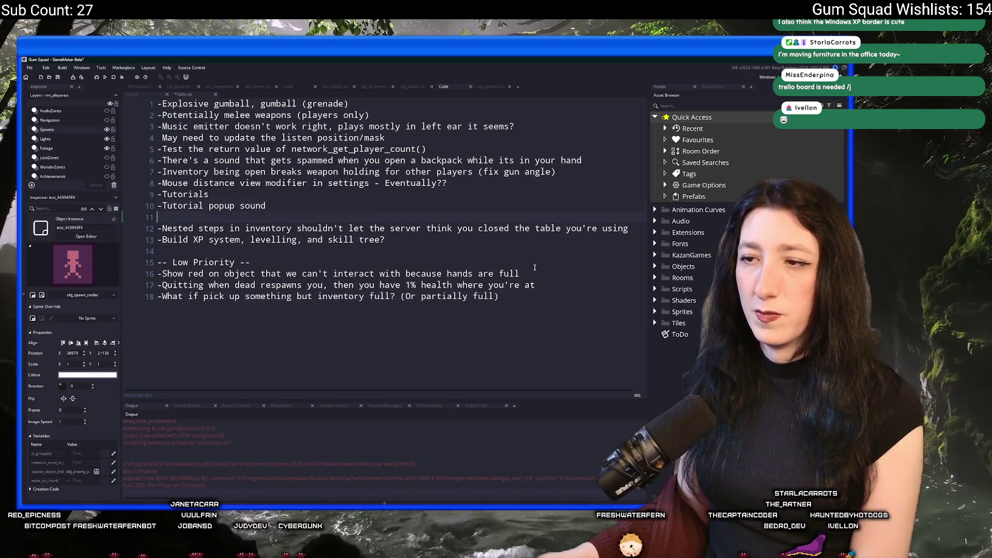
click(538, 258)
key(Return)
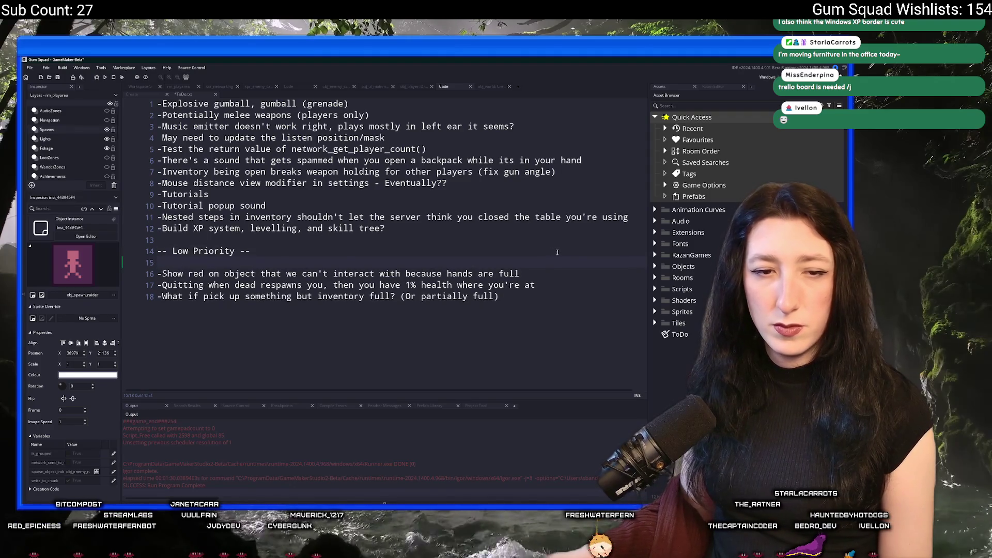
text(-Escape close all inventory instantly)
drag(385, 228, 158, 228)
Step: Insert blank lines above the Build XP item and save the ToDo note
key(Left)
key(Return)
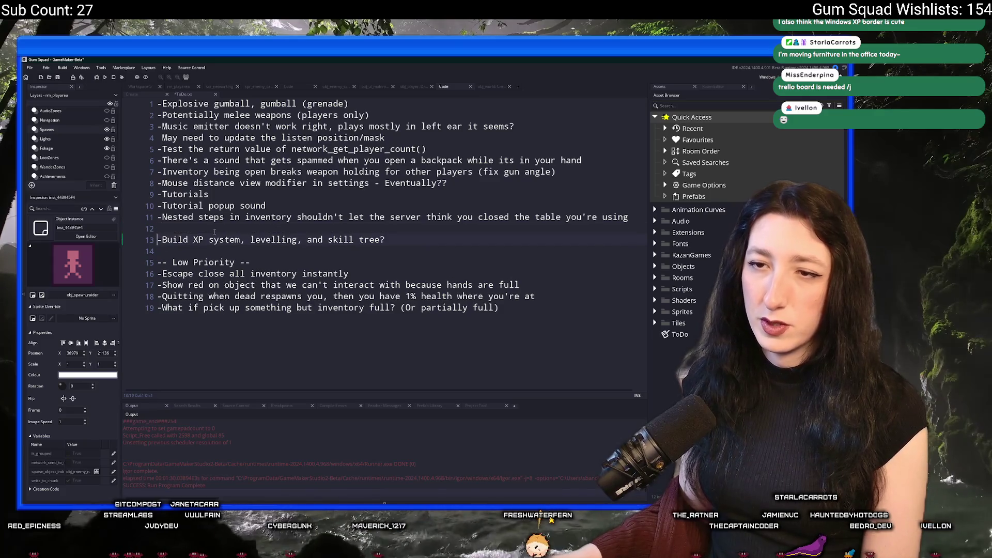
key(Up)
key(Return)
key(BackSpace)
key(BackSpace)
key(BackSpace)
text(-- Features --)
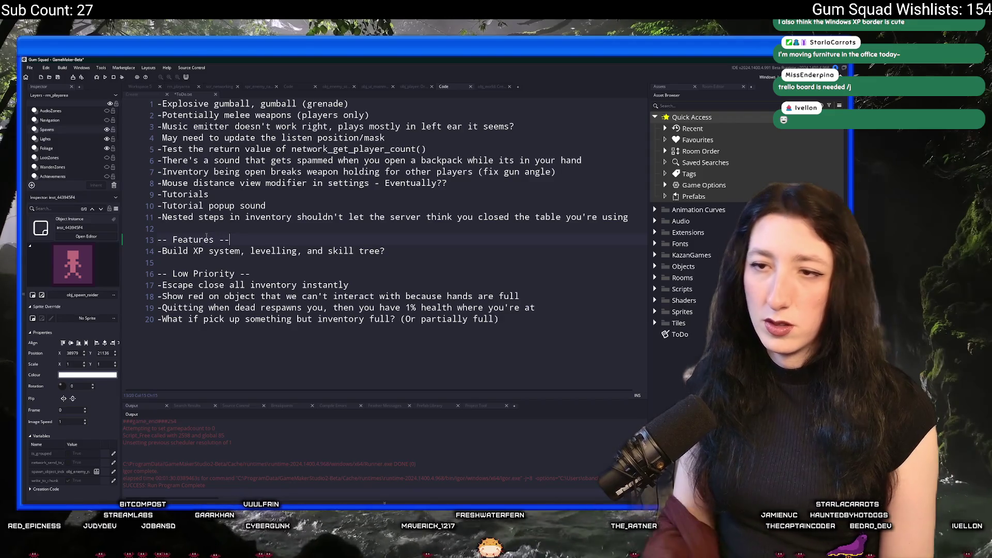
key(ctrl+s)
Step: Remove the question mark after skill tree and type a '-- Medium Priority' heading after the tutorial items
key(BackSpace)
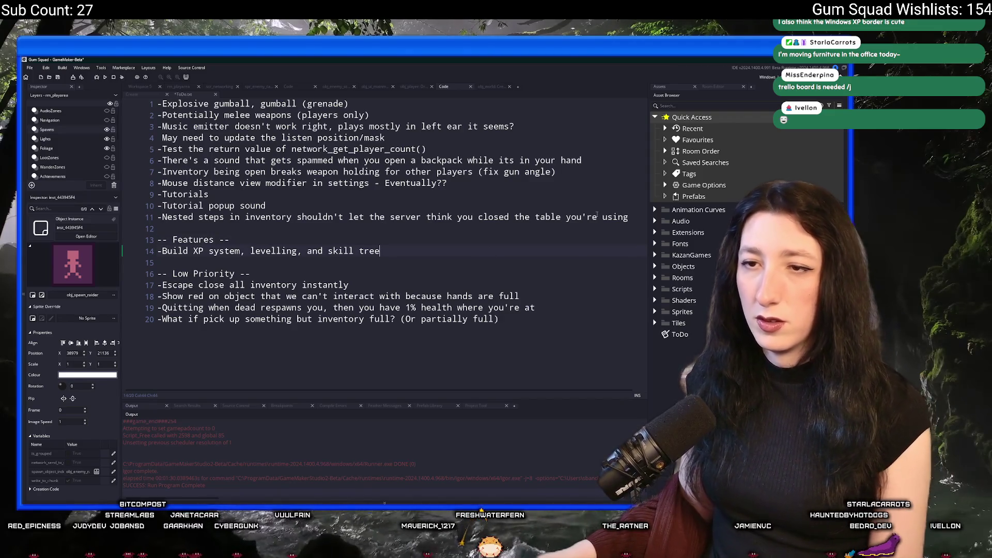
text(0)
key(Return)
key(Return)
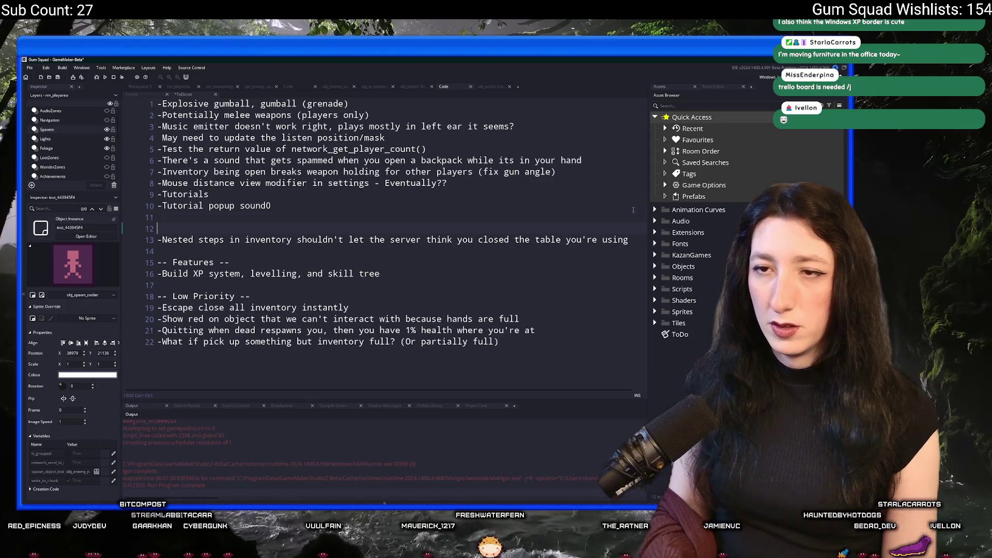
text(-)
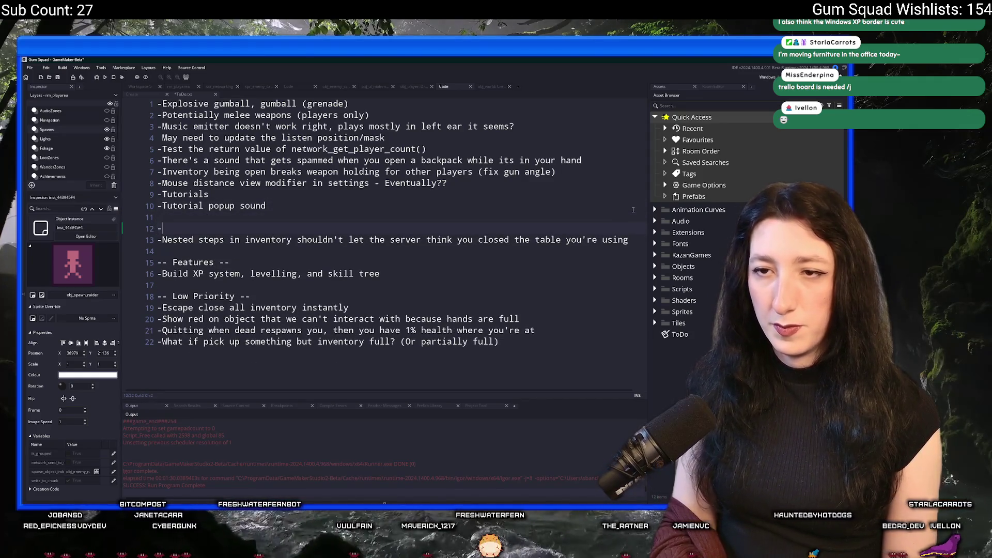
text( BUgs)
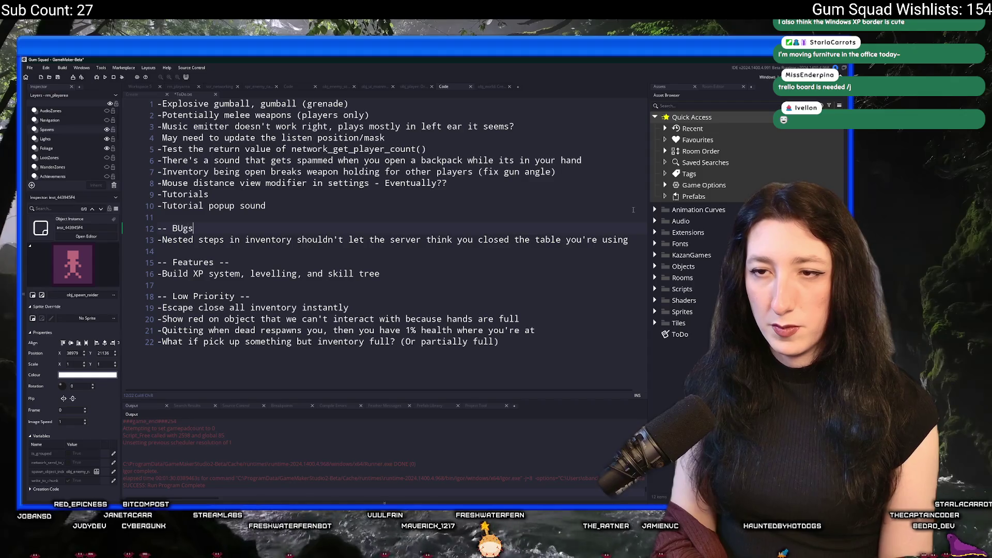
text(gs --)
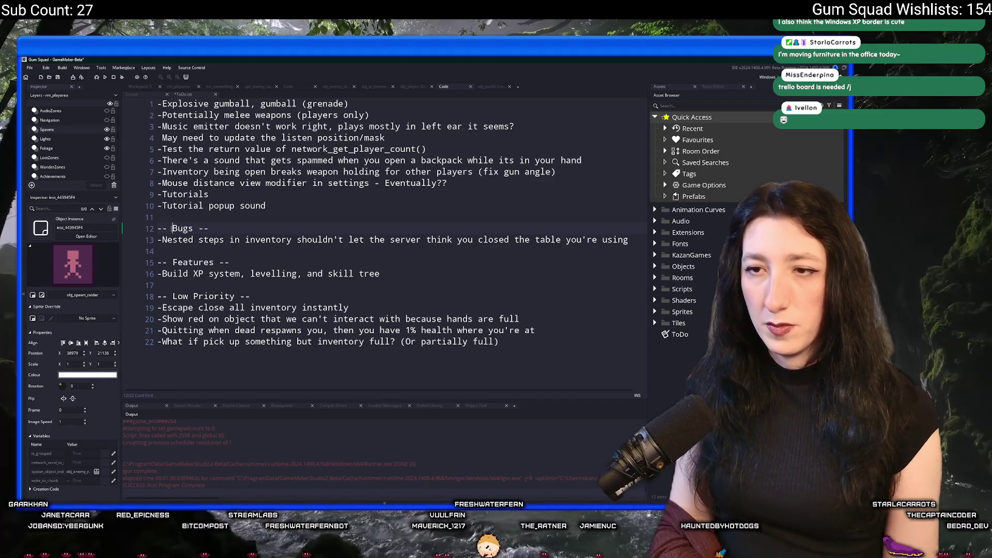
text(M)
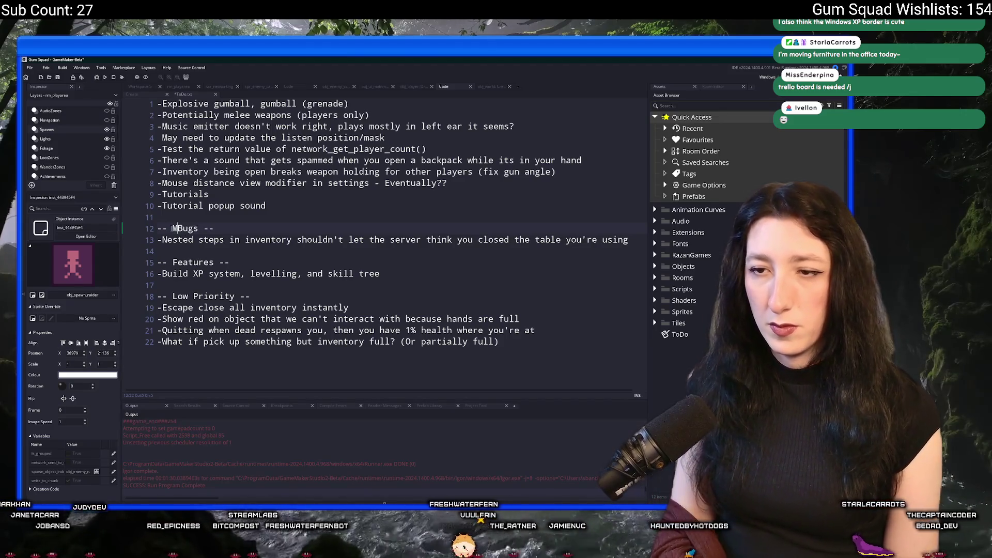
text(edium Prio)
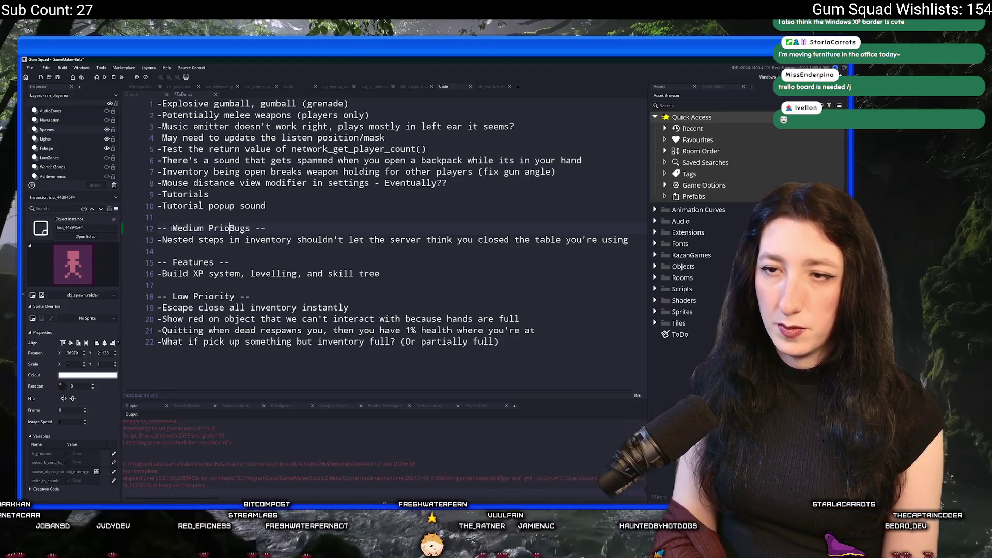
text(rity)
key(Delete)
key(Delete)
key(Delete)
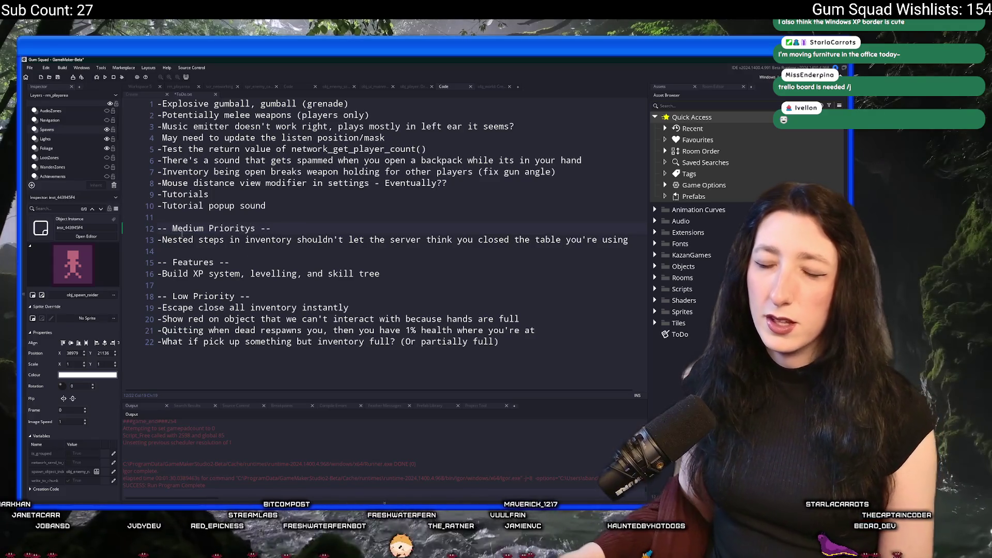
Step: Move the Medium Prioritys heading and Nested steps item below the Features section
drag(631, 235, 137, 223)
key(ctrl+c)
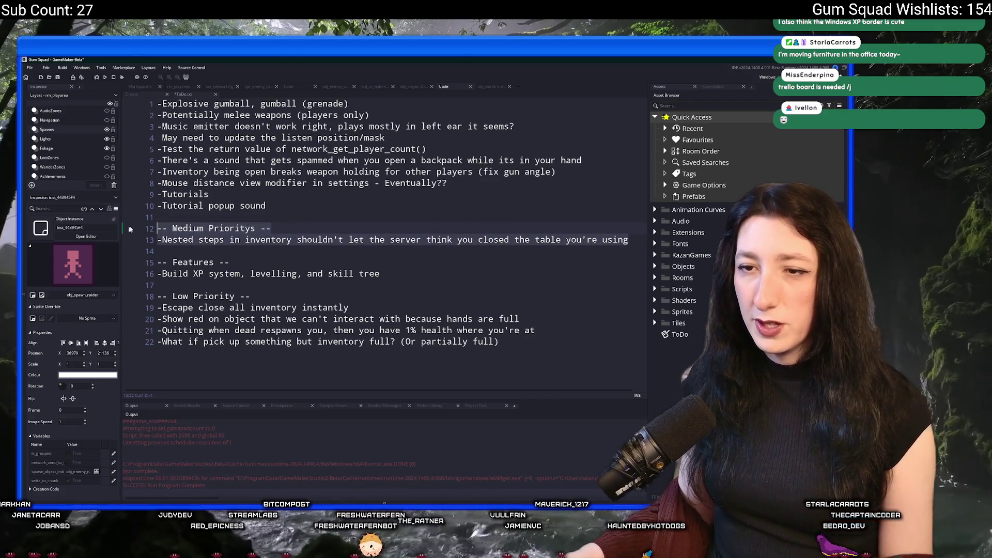
key(BackSpace)
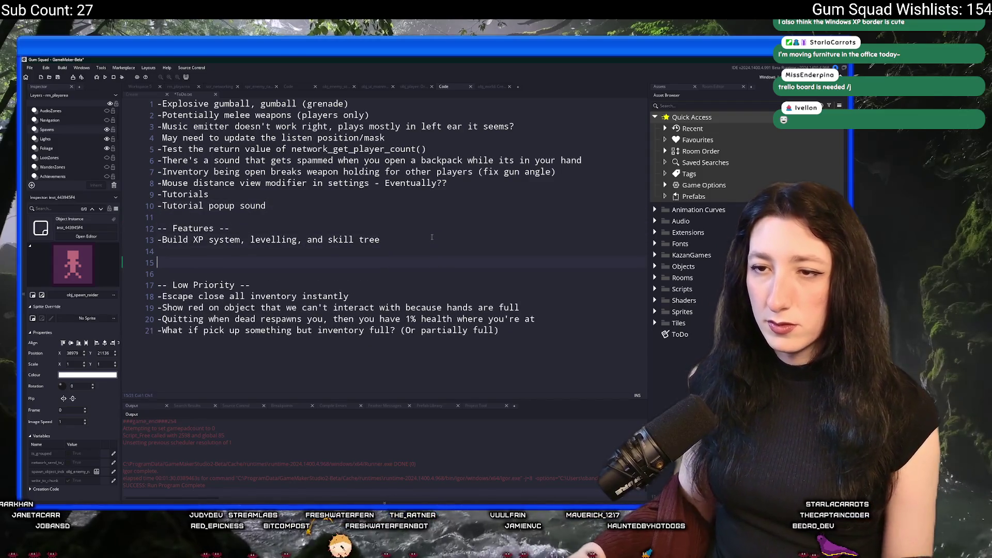
key(ctrl+v)
click(354, 208)
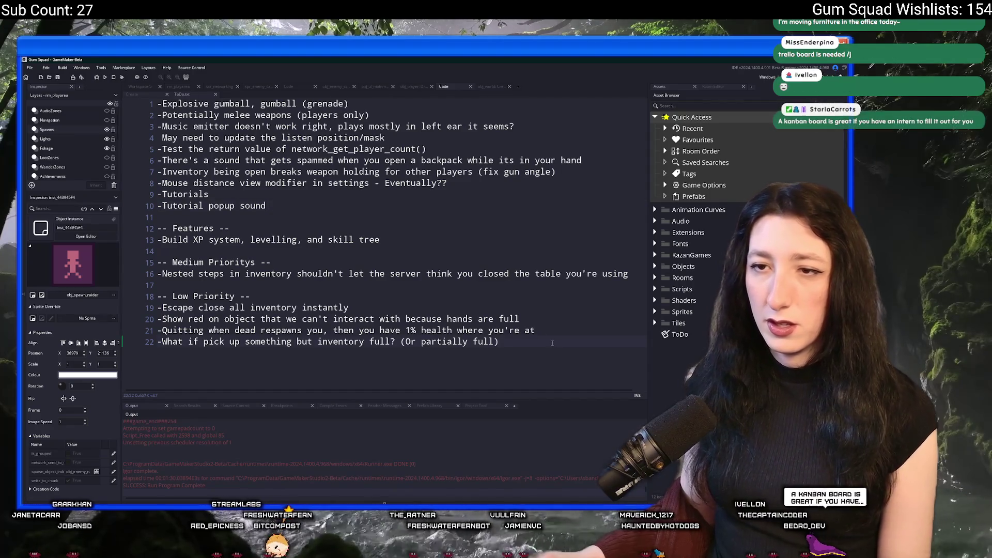
Step: Move the Explosive gumball item from the top of the note into Features
key(ctrl+Home)
key(ctrl+c)
click(411, 240)
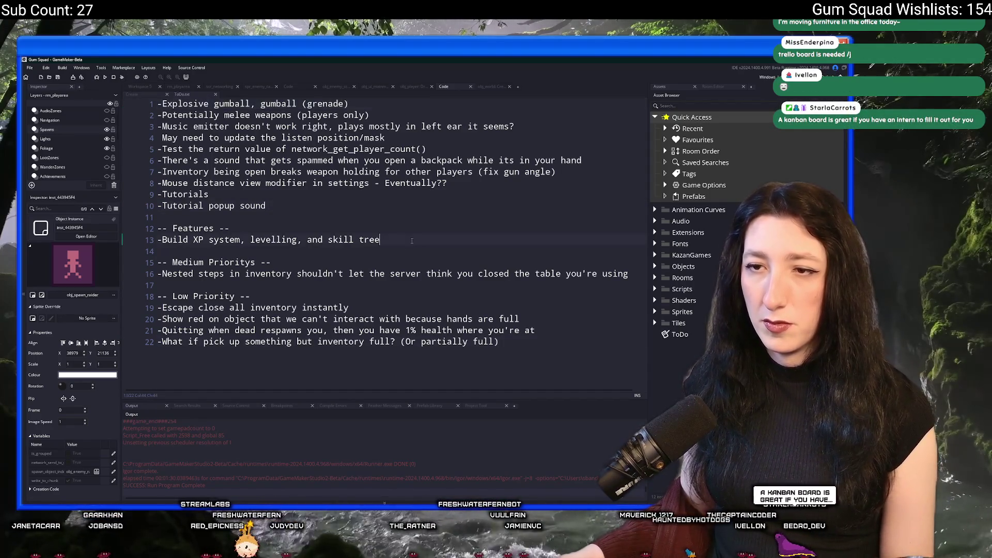
key(Return)
key(ctrl+v)
drag(381, 101, 169, 104)
key(Delete)
key(Delete)
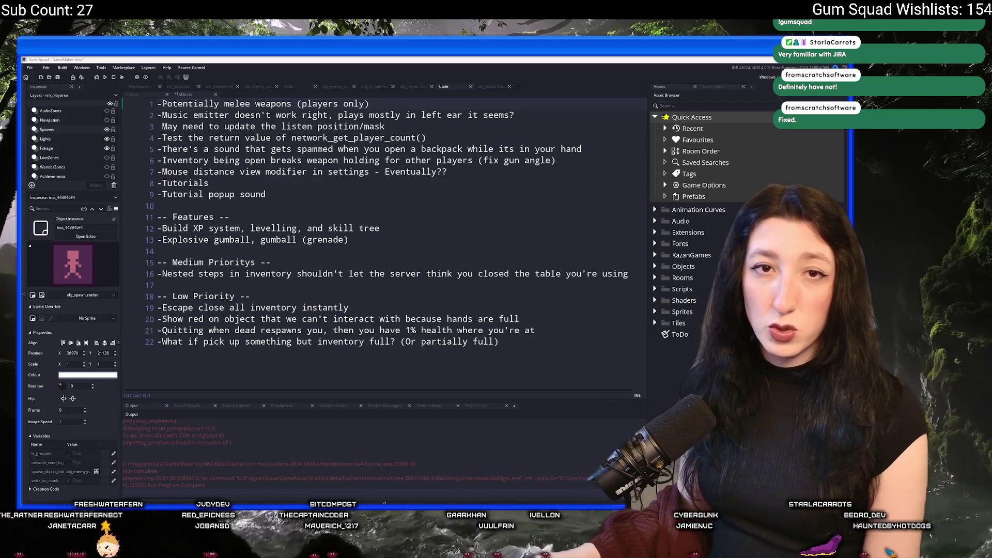
Step: Return to editing the ToDo note, then switch away from the editor window
click(589, 150)
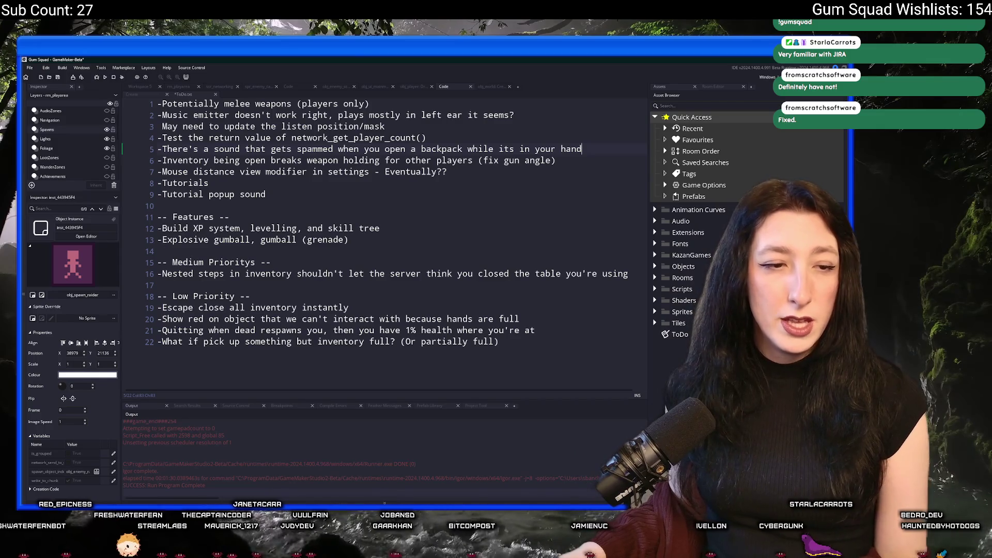
key(alt+Tab)
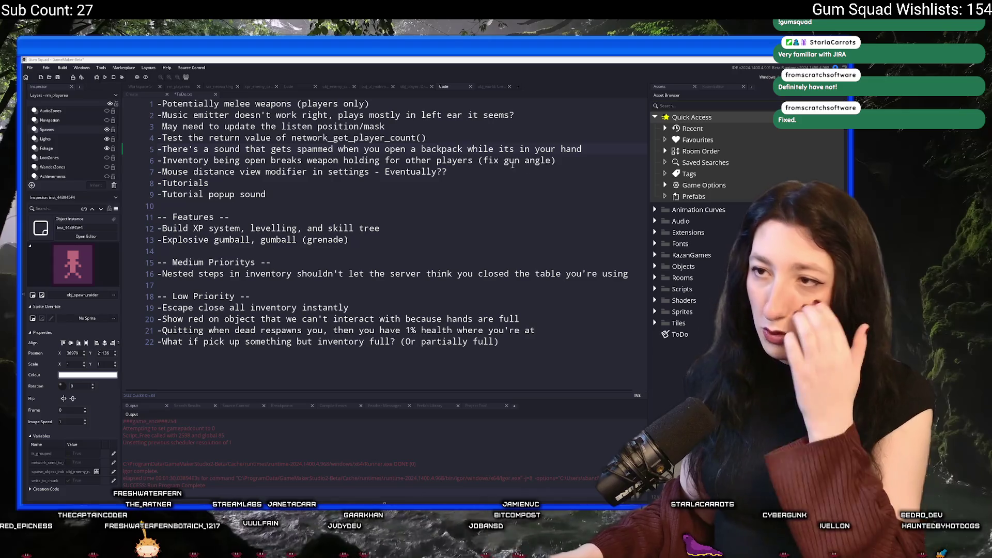
Step: Append a '(Splash Only)' note to the end of the listen position line
click(528, 128)
click(512, 124)
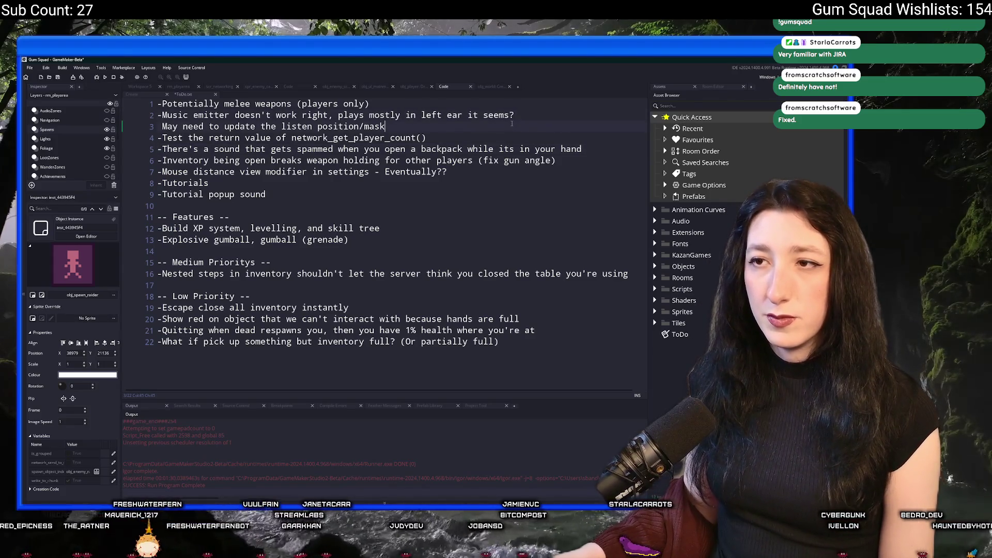
click(146, 132)
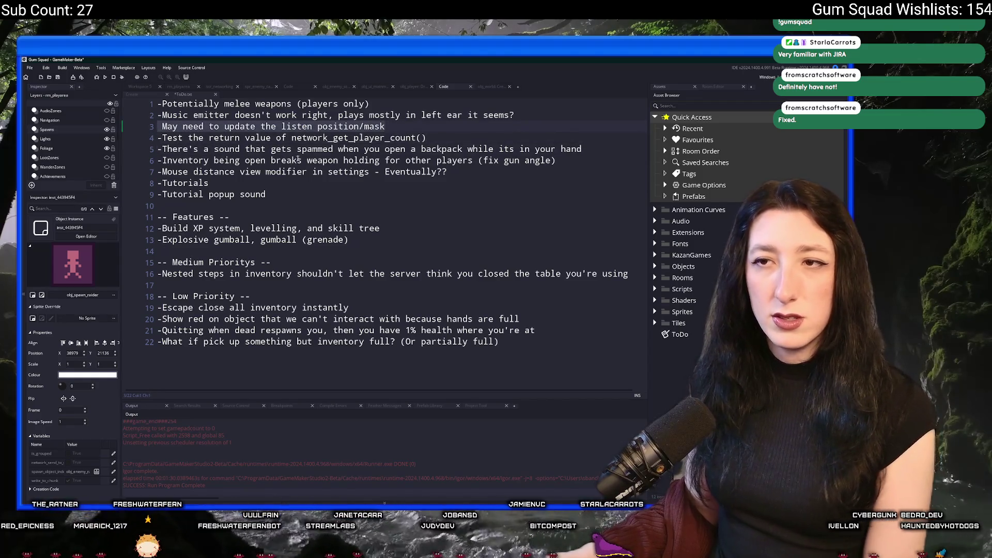
click(420, 131)
key(shift+Up)
key(shift+Up)
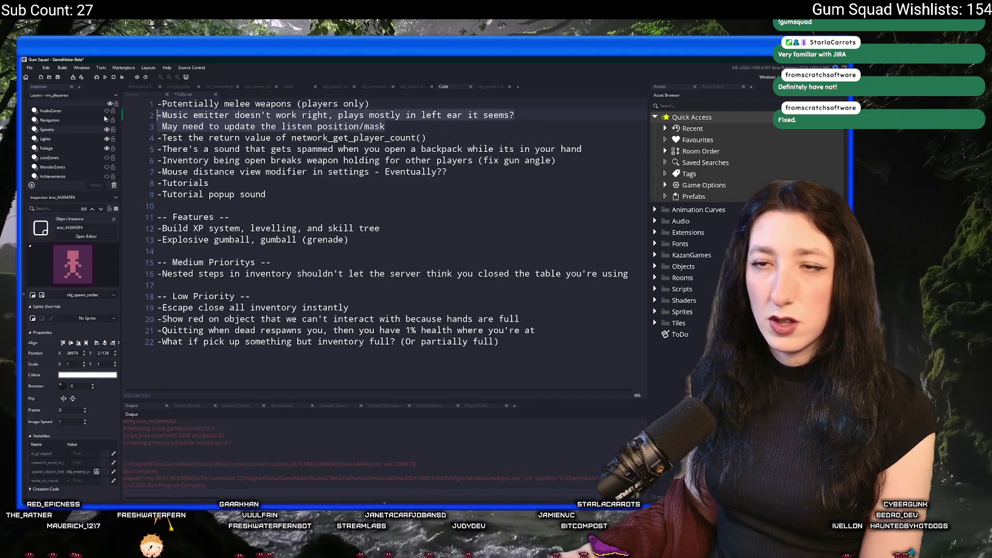
key(BackSpace)
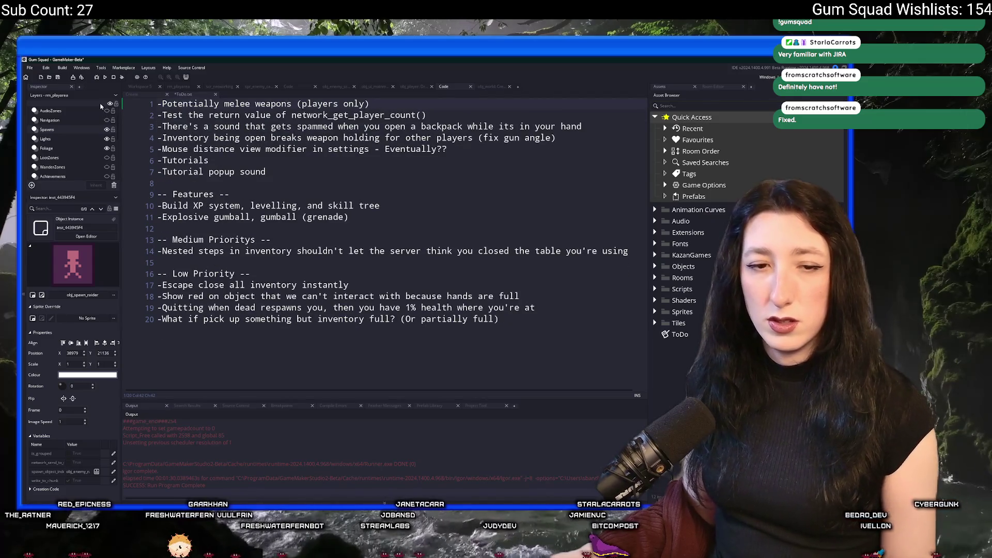
key(ctrl+z)
click(446, 128)
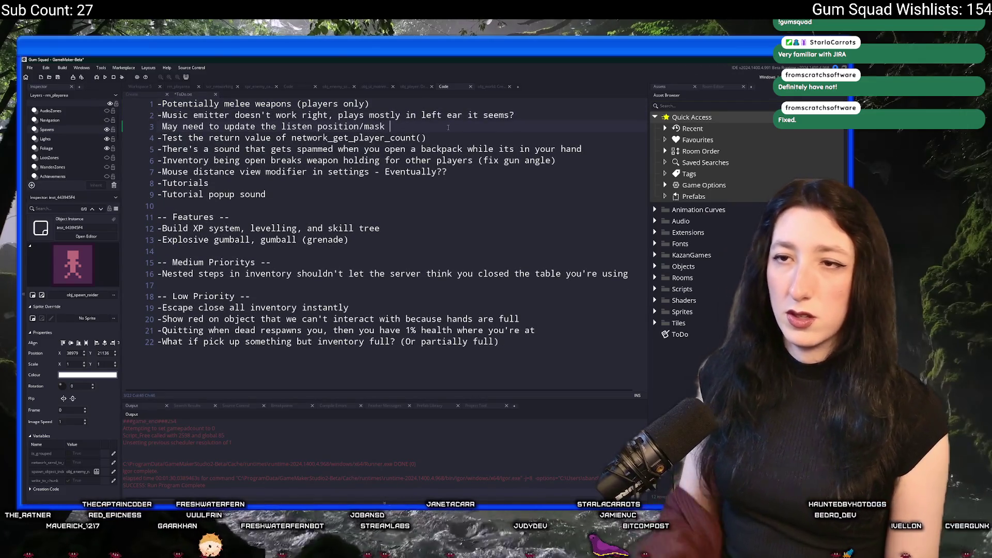
text((Split)
key(BackSpace)
key(BackSpace)
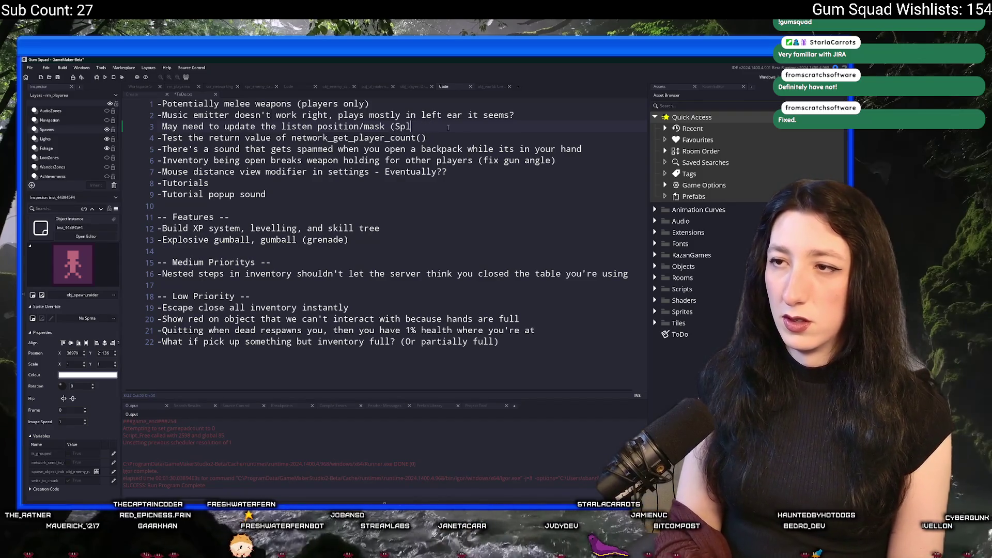
text(ash Only))
Step: Move the two music emitter lines to the end of the Low Priority section
click(271, 138)
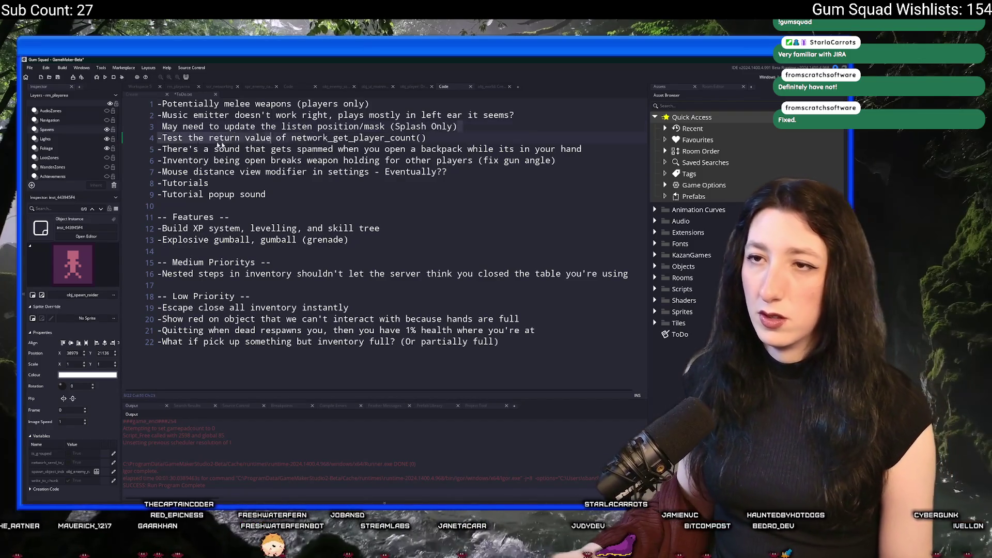
key(Home)
key(shift+Up)
key(shift+Up)
key(Delete)
click(526, 333)
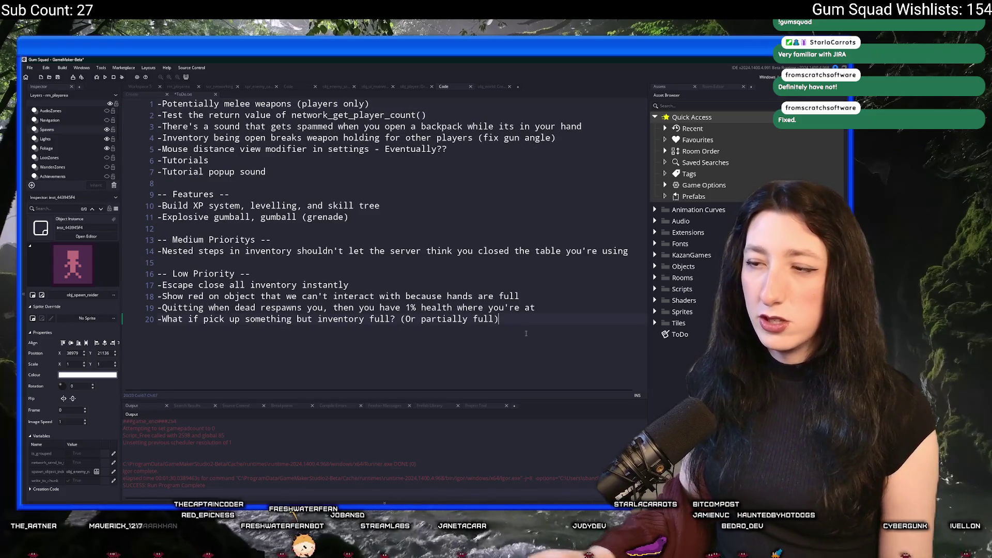
key(Return)
key(ctrl+v)
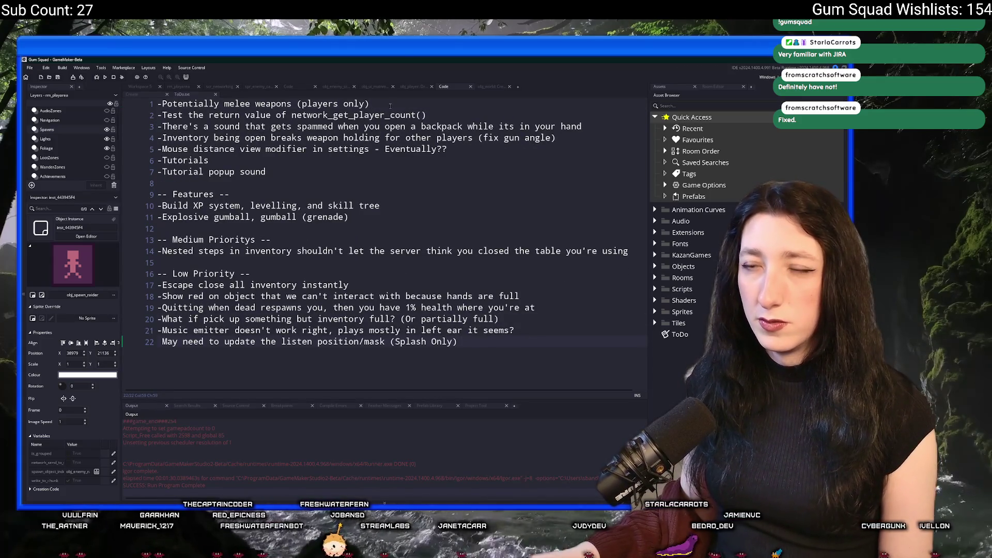
Step: Move the melee weapons item into Features below the Explosive gumball item
click(154, 105)
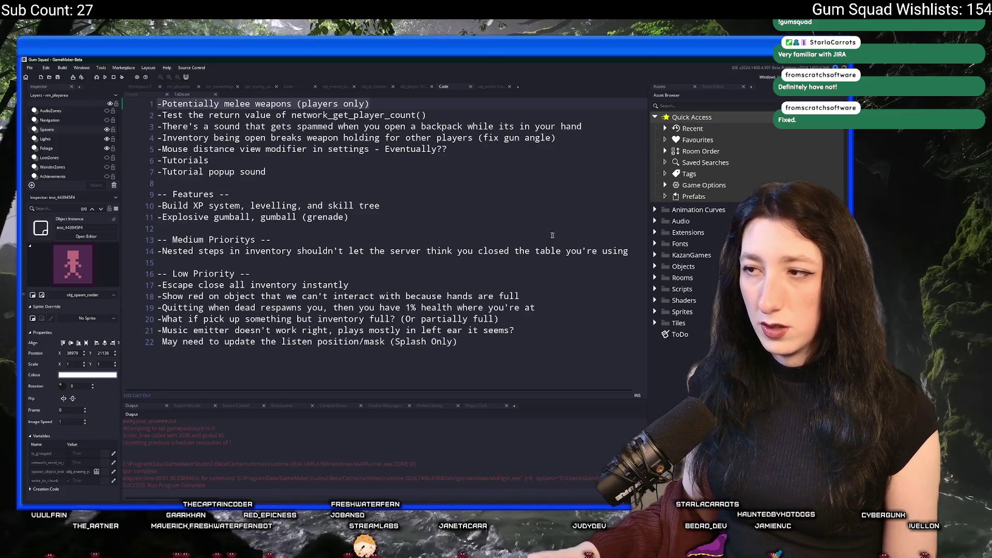
click(497, 215)
key(Return)
key(ctrl+v)
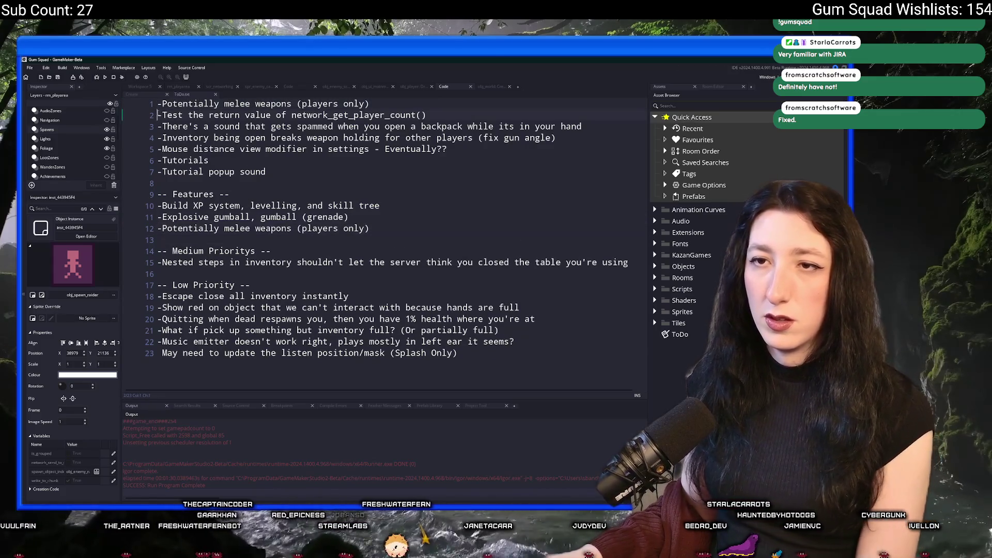
click(346, 105)
key(ctrl+d)
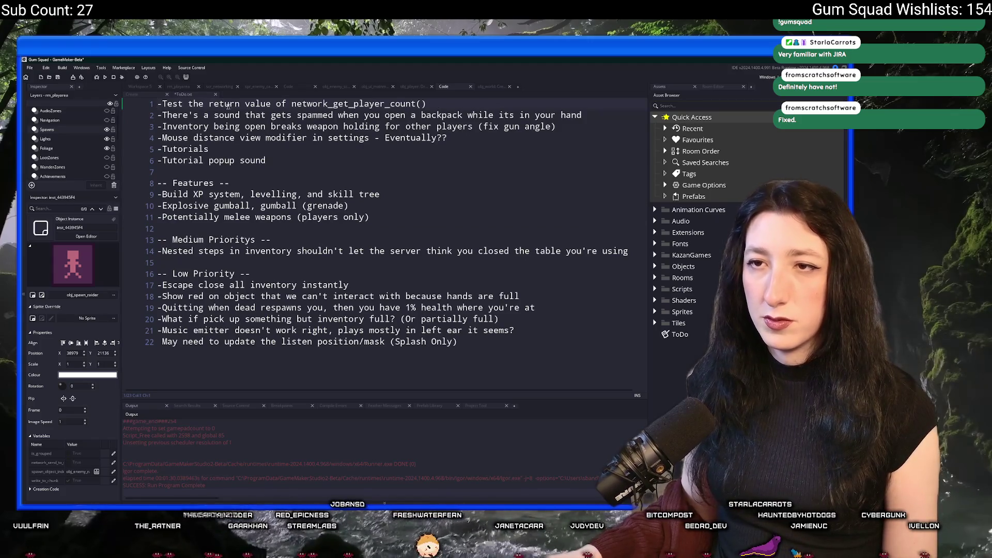
Step: Delete the backpack sound item and move the inventory weapon-holding bug into Low Priority
click(574, 117)
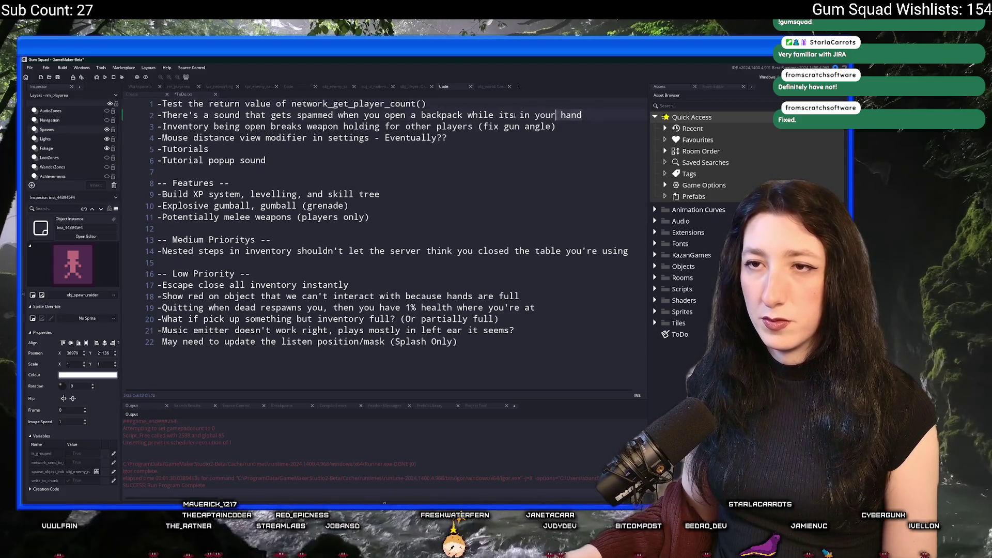
key(ctrl+d)
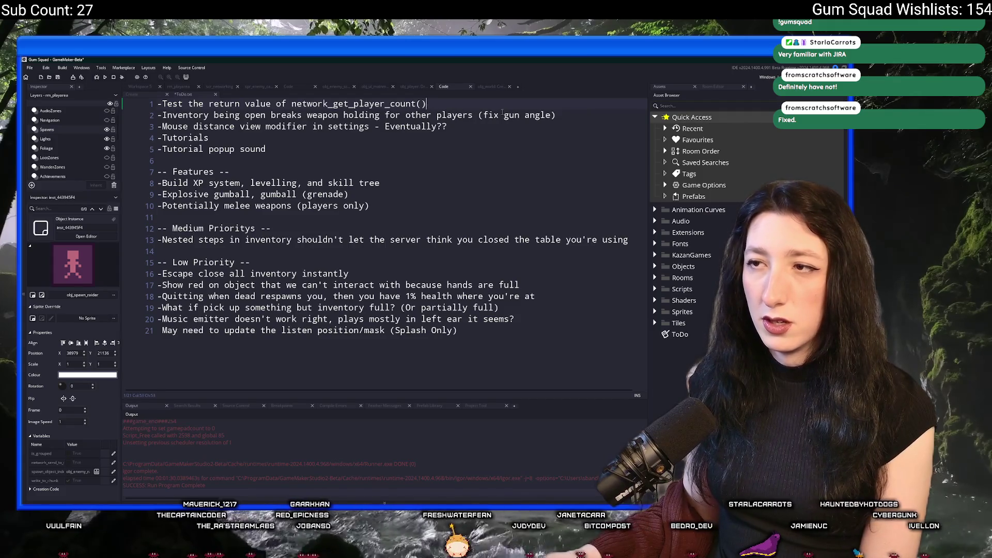
mouse_move(551, 114)
mouse_down()
mouse_move(158, 126)
mouse_move(157, 115)
mouse_up()
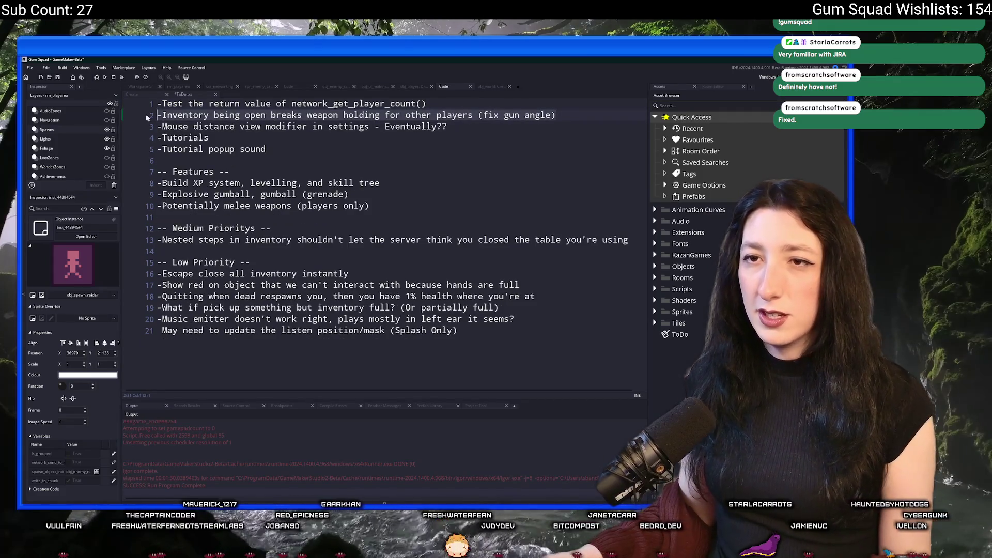
key(ctrl+d)
click(440, 263)
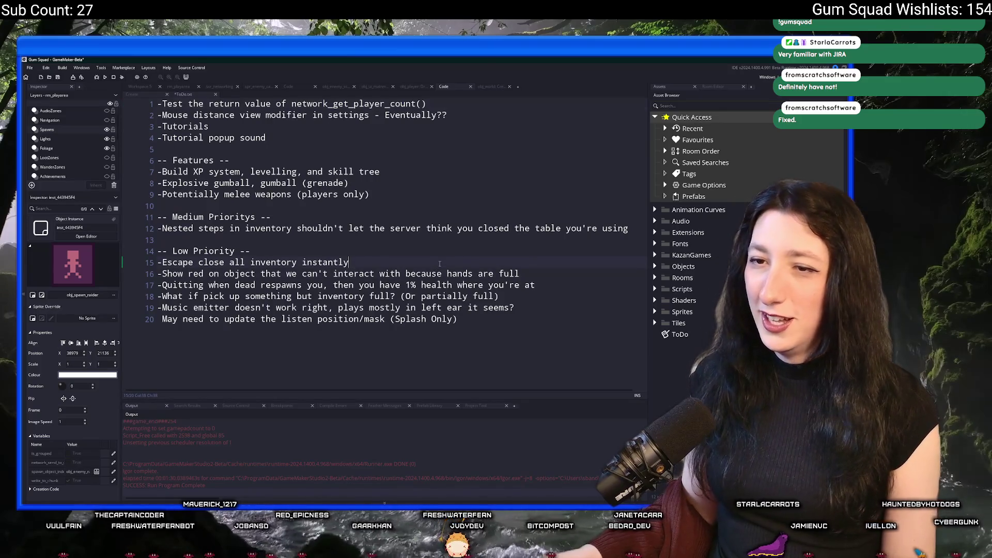
key(Return)
key(ctrl+v)
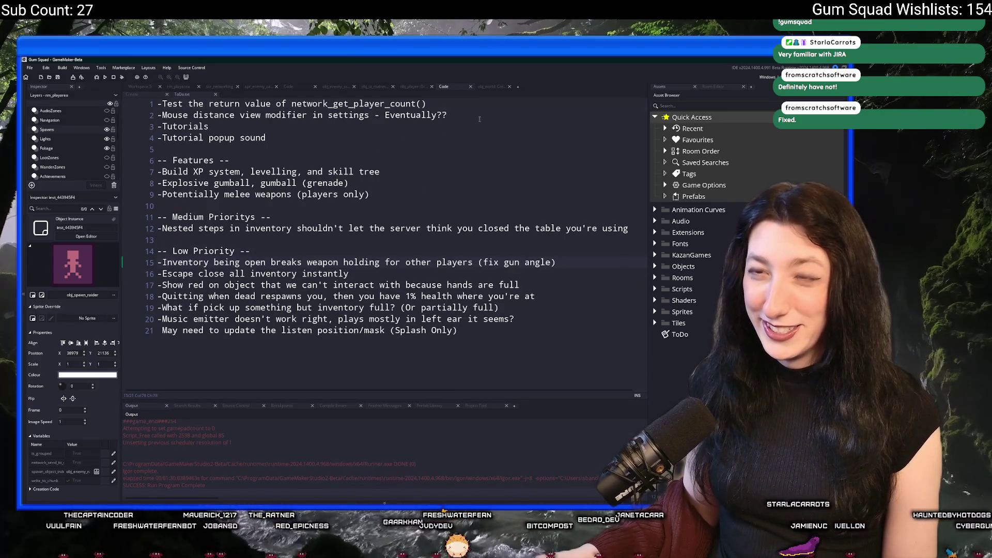
Step: Move the mouse distance item under melee weapons in Features, dropping its ' - Eventually??' ending
drag(446, 115, 142, 120)
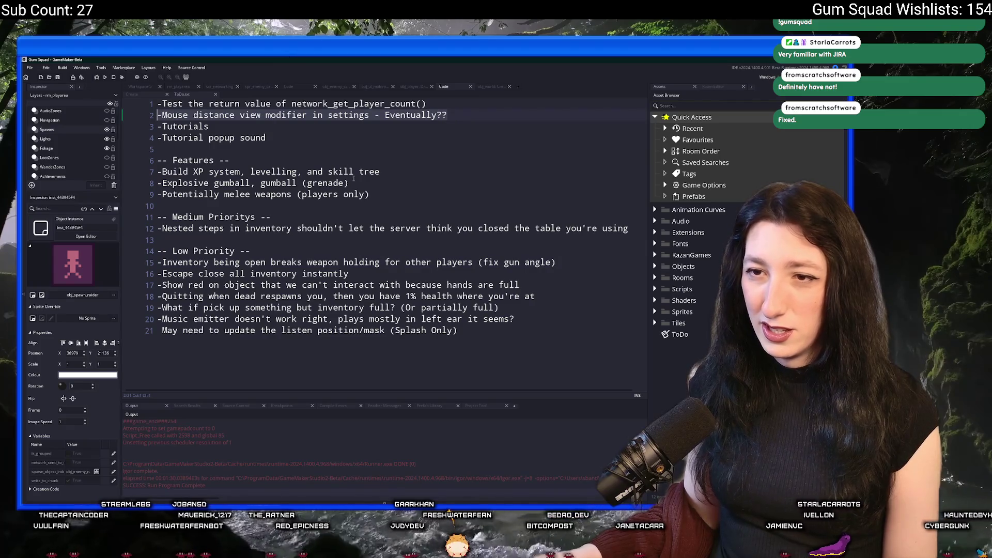
key(BackSpace)
key(BackSpace)
click(360, 194)
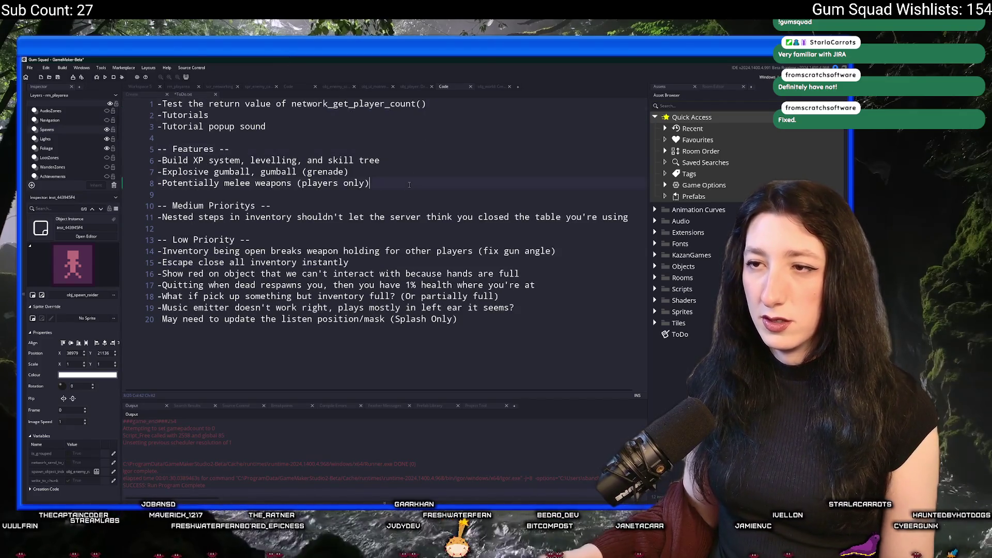
text(-Mouse distance view modifier in settings - Eventually??)
click(369, 194)
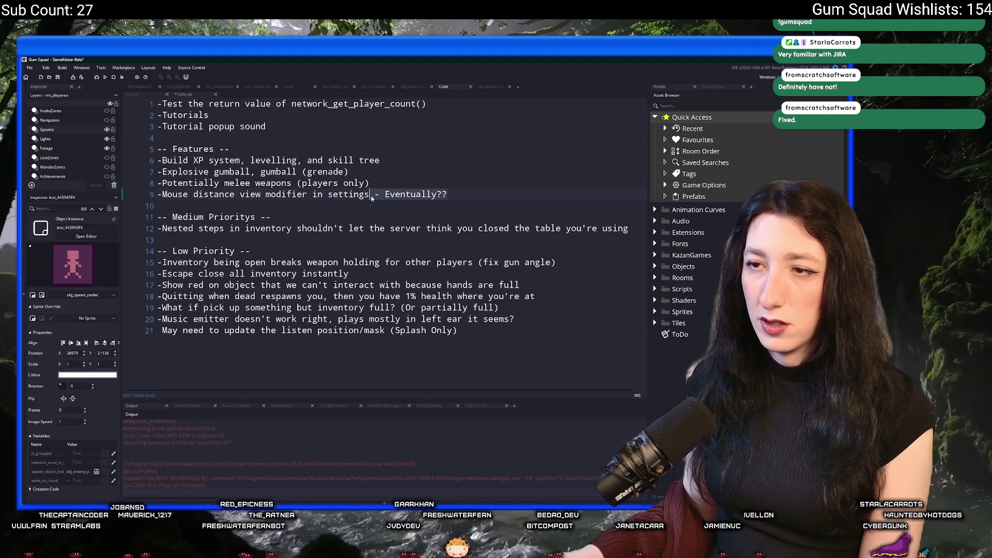
key(shift+End)
key(Delete)
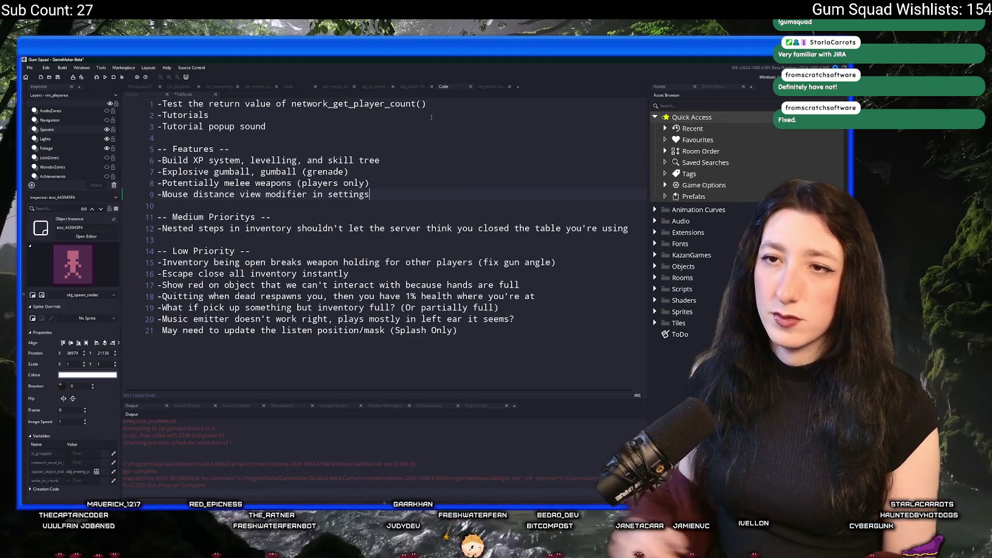
Step: Delete the loose items left above the Features header
click(155, 115)
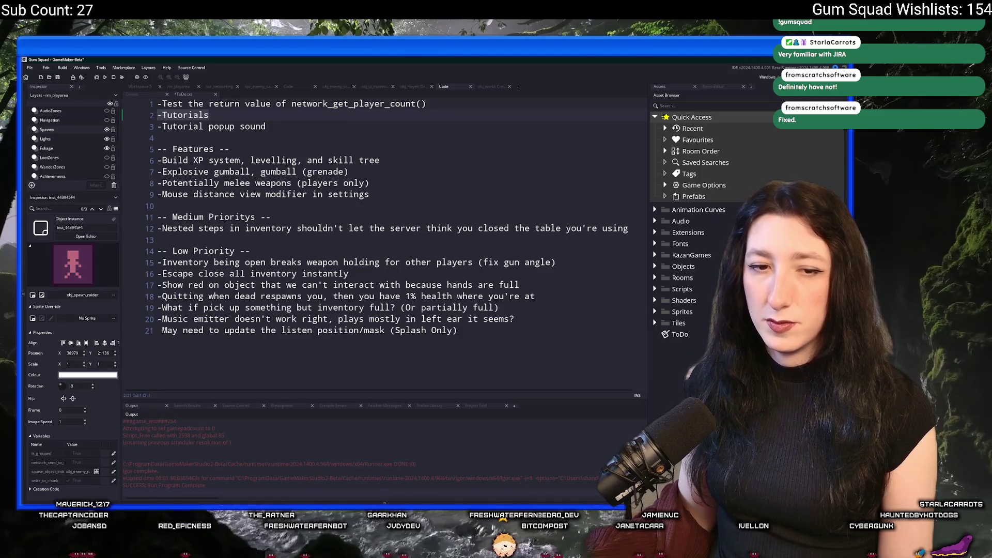
key(Down)
key(Down)
key(Down)
key(shift+Up)
key(shift+Up)
key(shift+Up)
key(ctrl+c)
key(Delete)
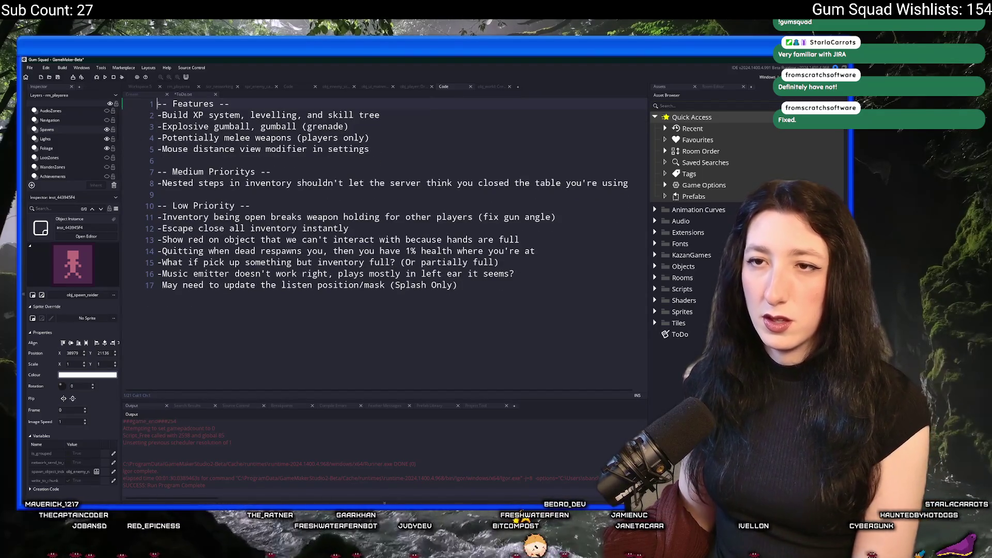
Step: Add a '-- Misc --' section at the end holding the three removed items, without a leading space
click(425, 295)
key(Return)
key(Return)
text(-- )
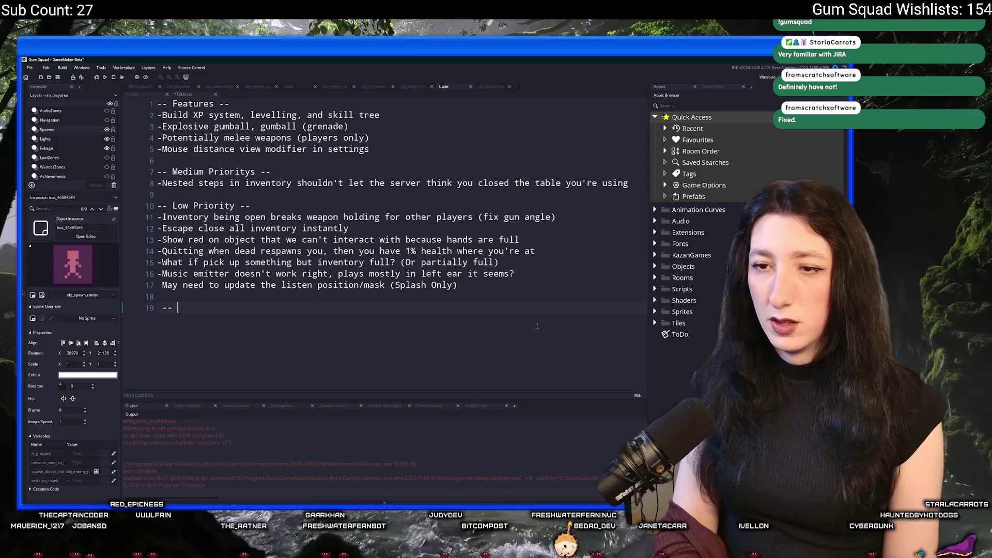
text(Misc )
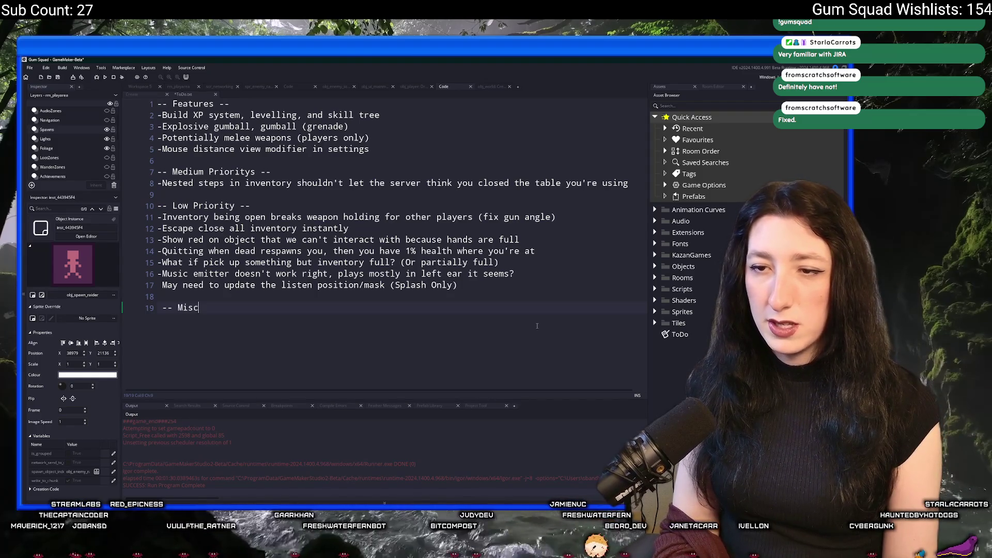
text(--)
key(Return)
key(ctrl+v)
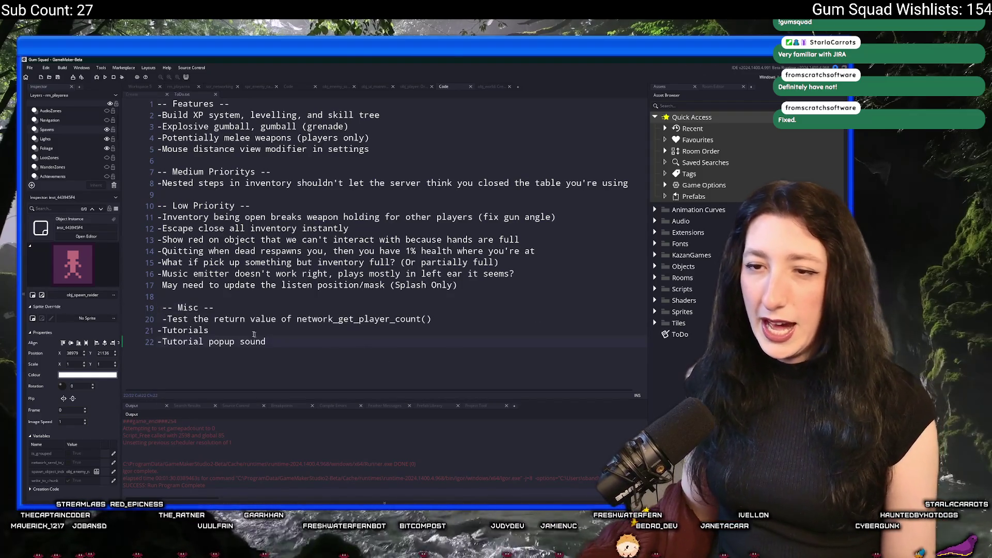
click(160, 316)
key(BackSpace)
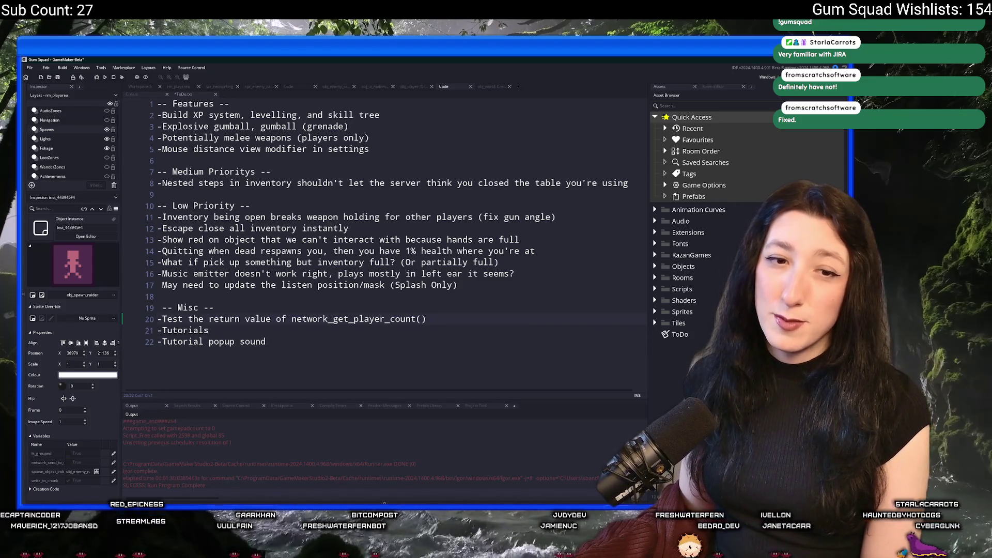
Step: Save ToDo.txt with Ctrl+S
click(421, 172)
click(433, 140)
key(ctrl+s)
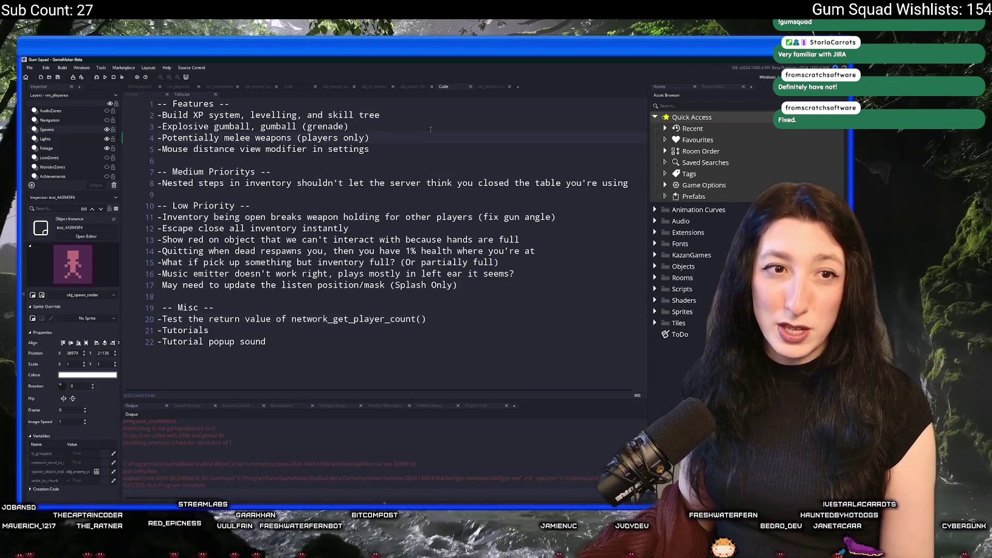
click(159, 206)
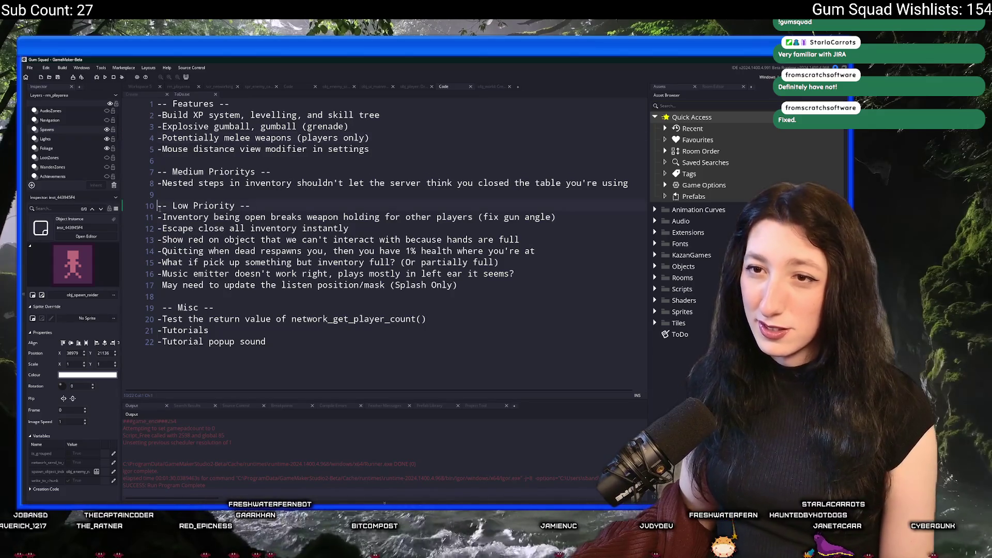
Step: Wrap the Features, Low Priority and Misc headers in '|| ' and ' ||' bars
text(|)
click(275, 209)
text(|)
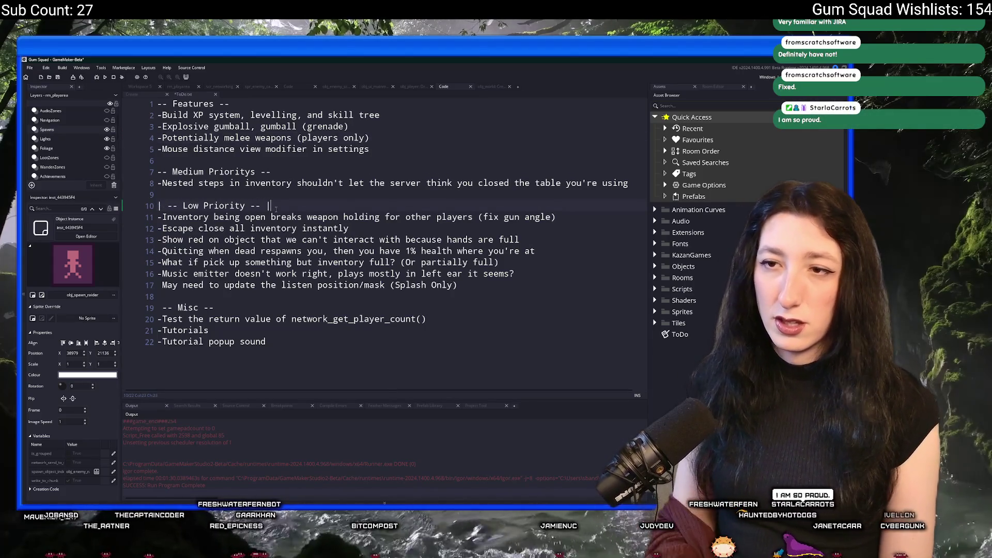
text(|)
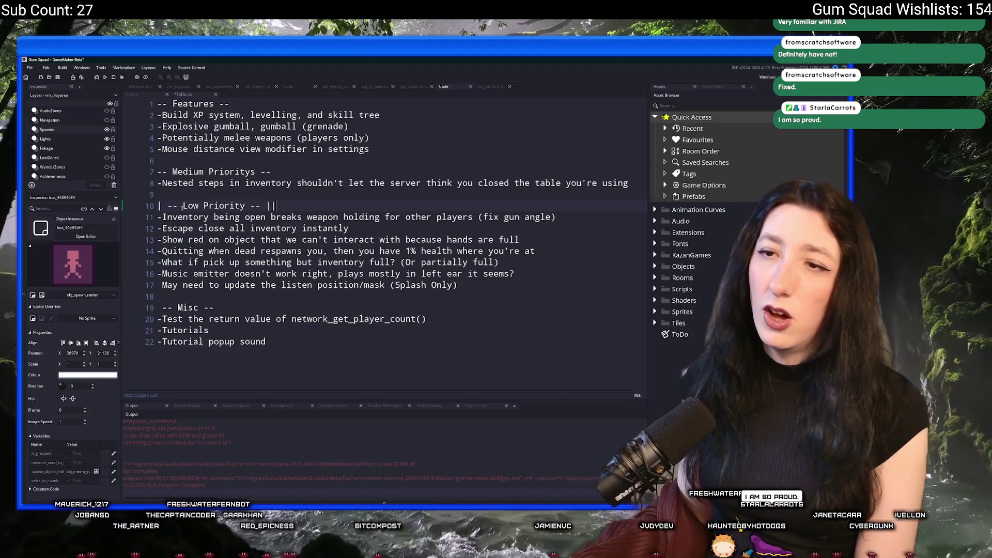
click(161, 206)
text(|)
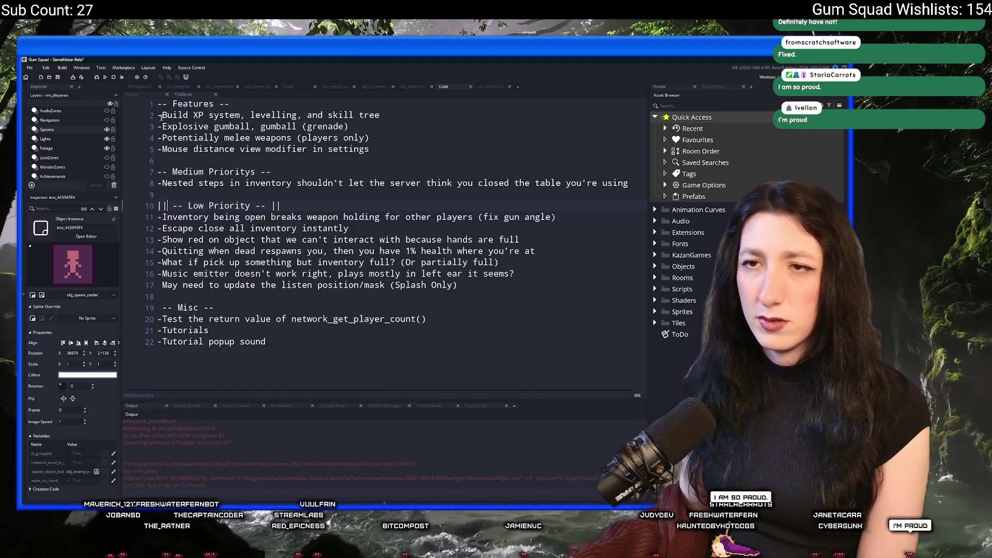
text(||)
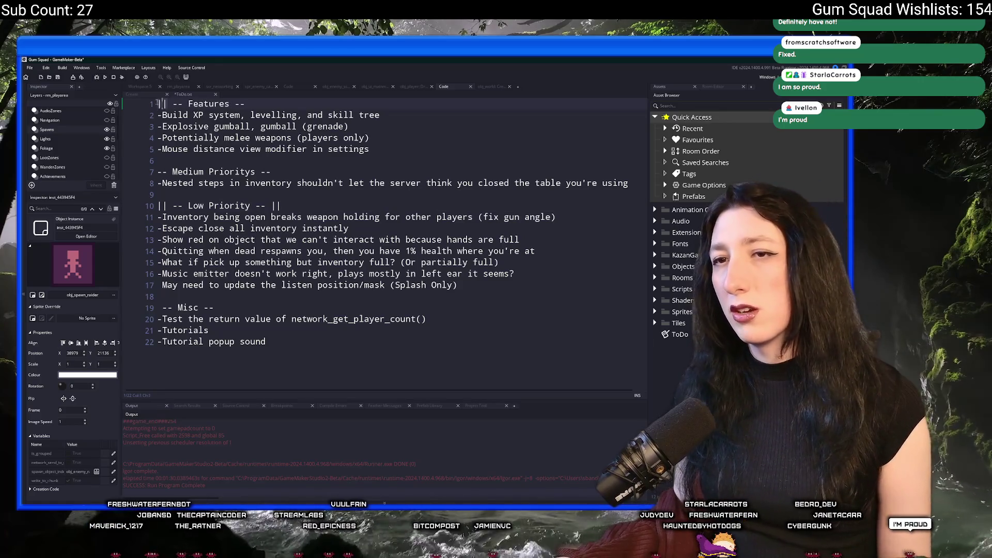
click(273, 104)
text(||)
click(155, 307)
key(End)
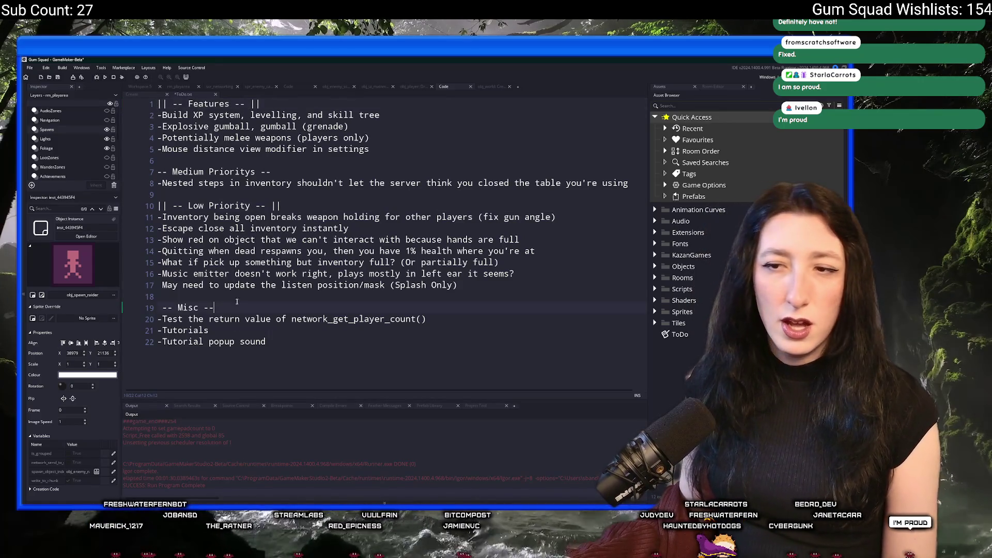
text(|| )
text(||)
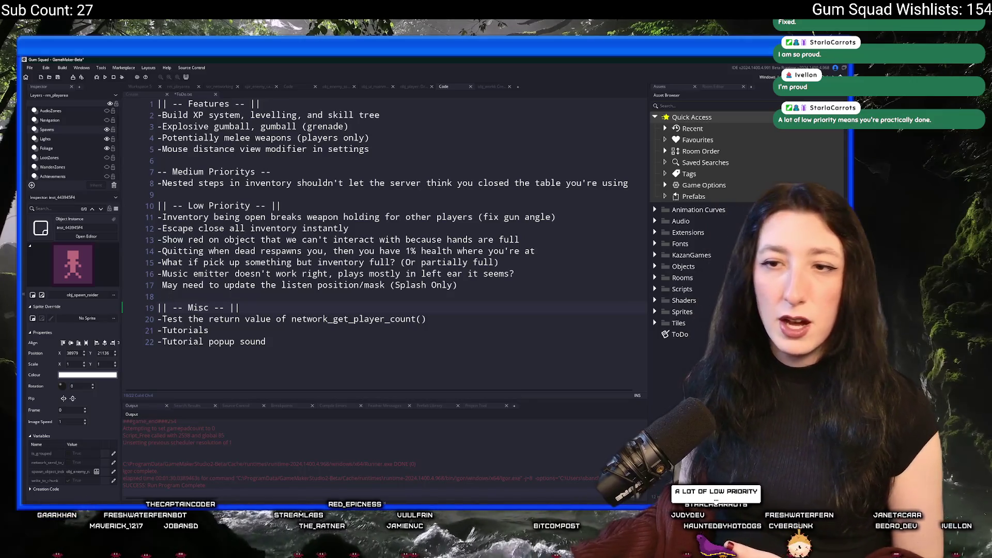
click(243, 306)
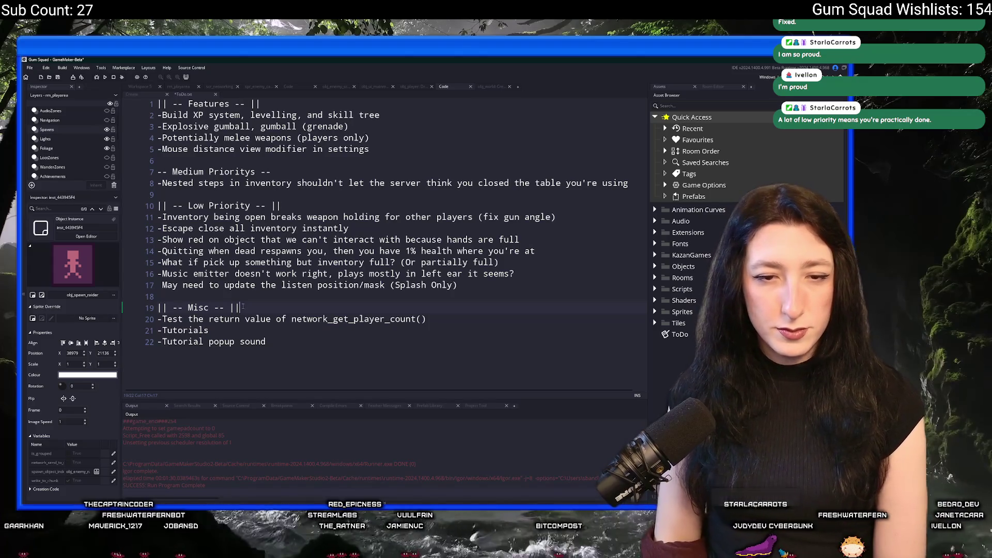
Step: Insert blank lines at the top and type a '|| -- Release -- ||' heading
click(304, 194)
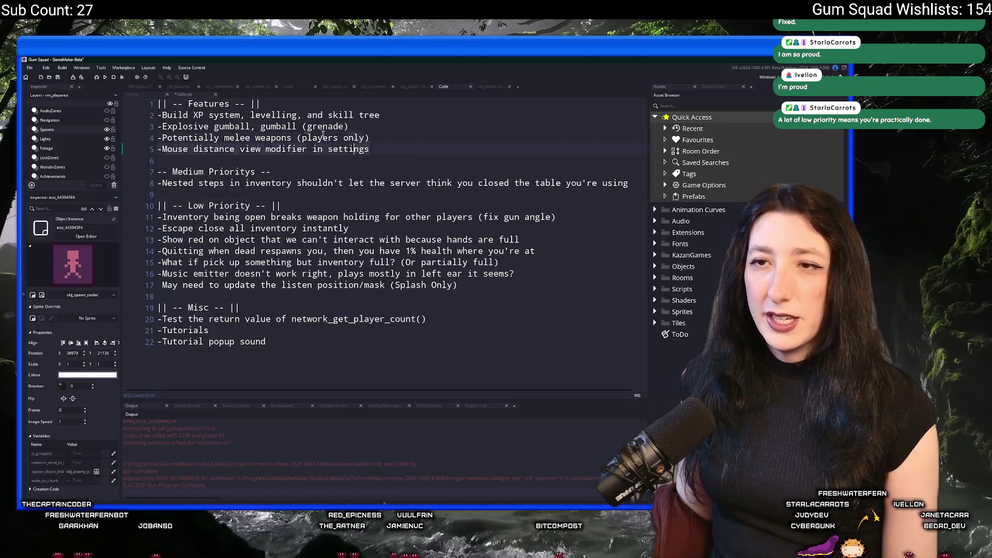
drag(370, 150, 158, 104)
key(Left)
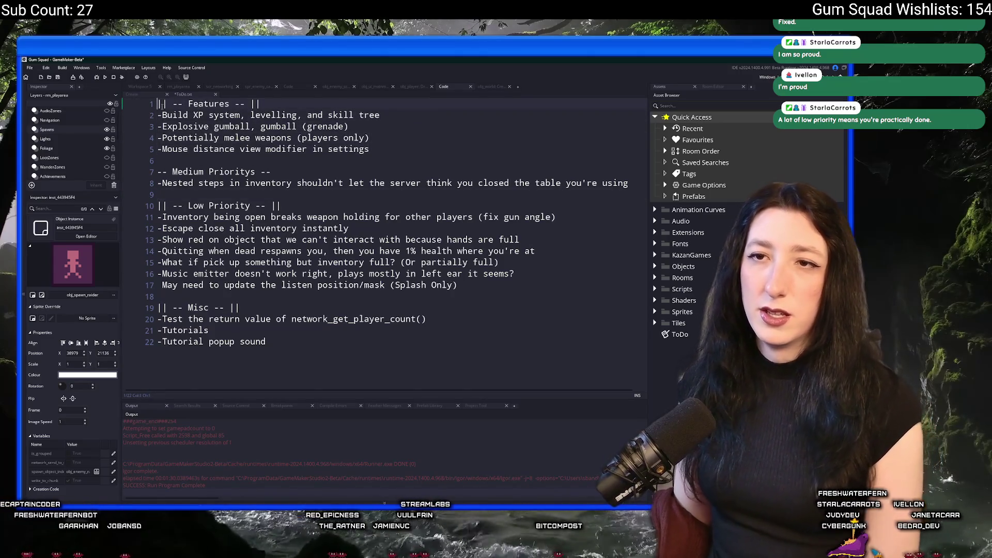
key(Return)
key(Return)
click(175, 106)
text(|| -- R)
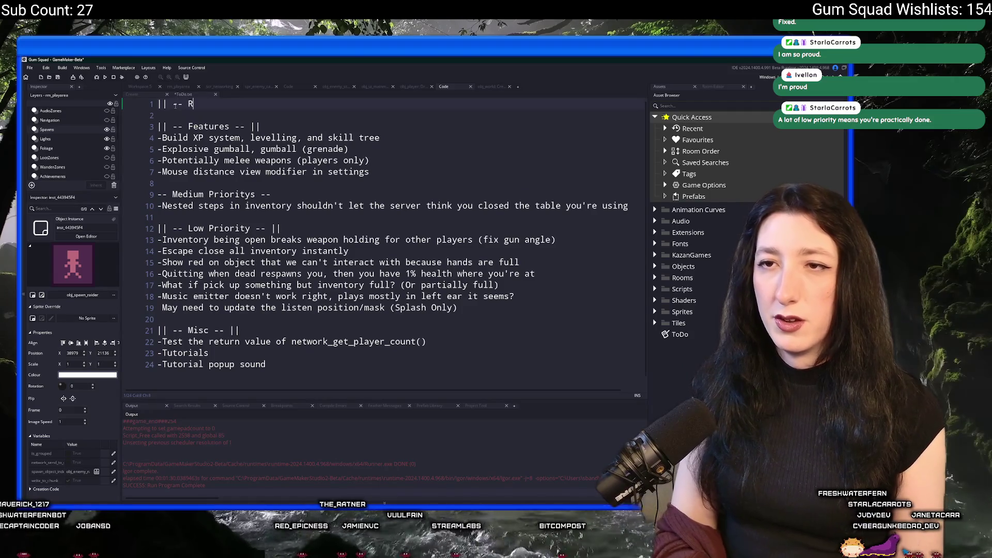
text(elease -- ||)
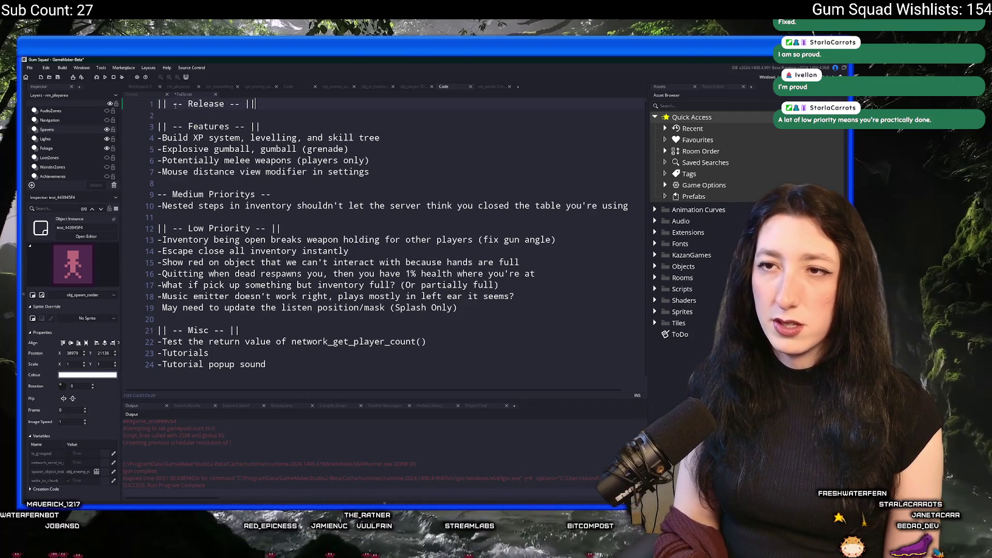
Step: Start an empty '-' bullet on line 2 beneath the Release heading
key(Return)
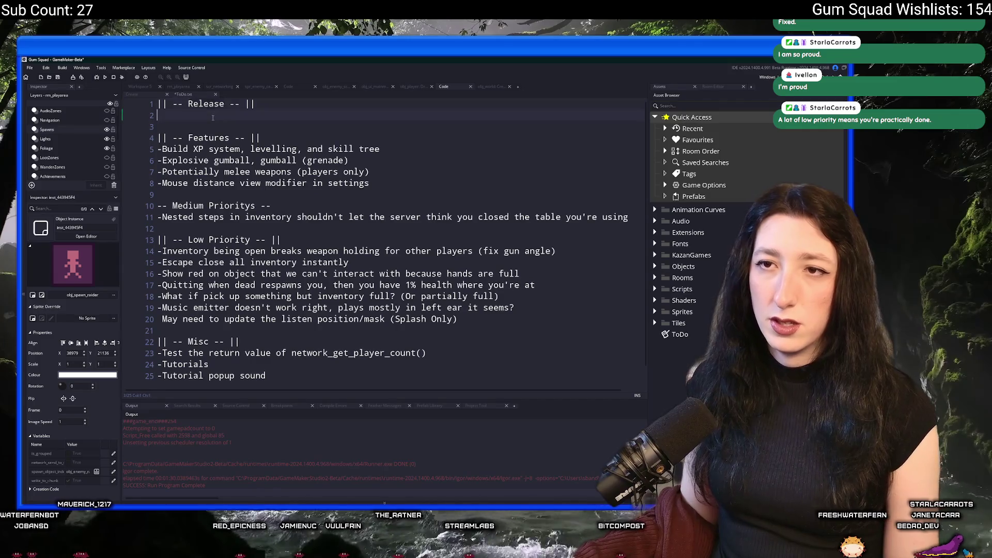
text(-)
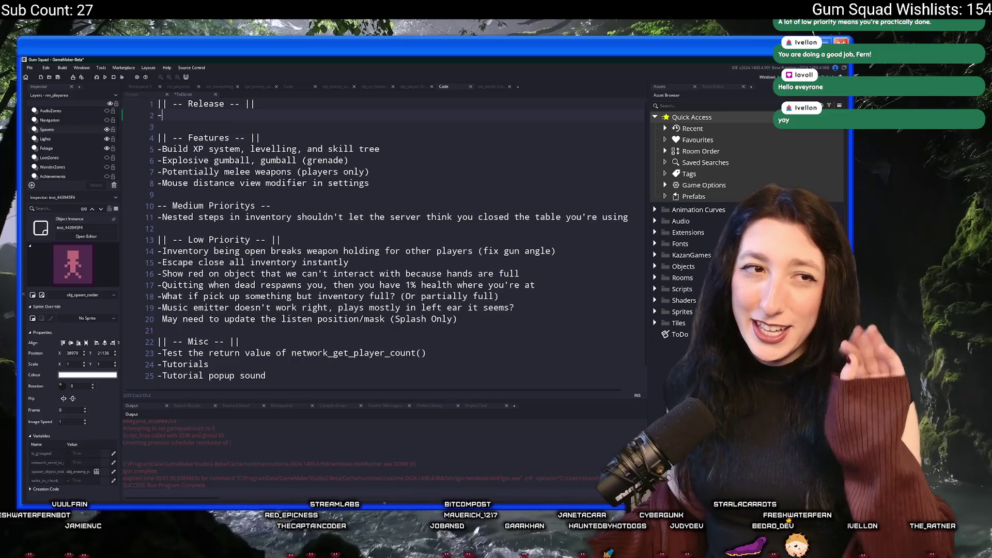
click(421, 174)
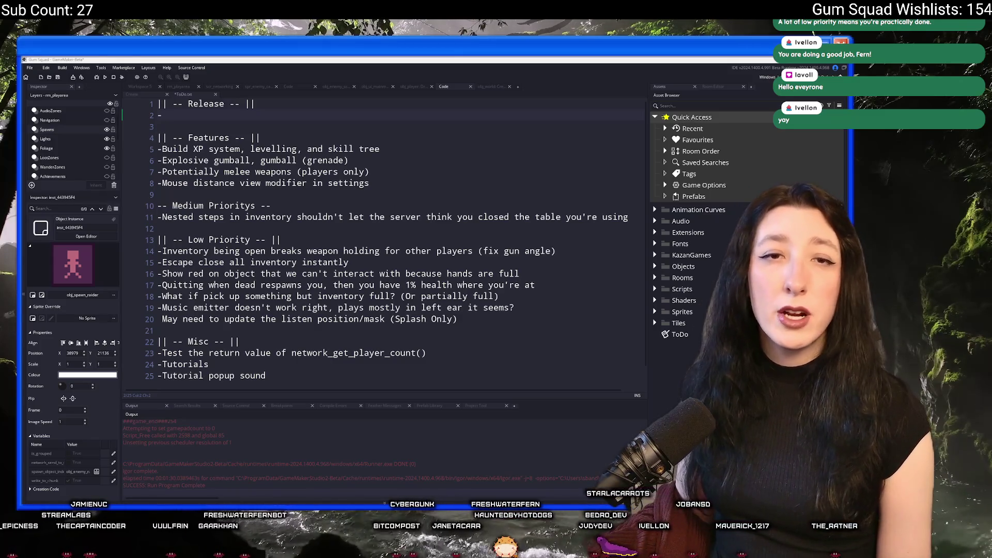
Step: Scroll the streamer's Twitch channel down to the About section and the 23/100 Plus Goal
key(alt+Tab)
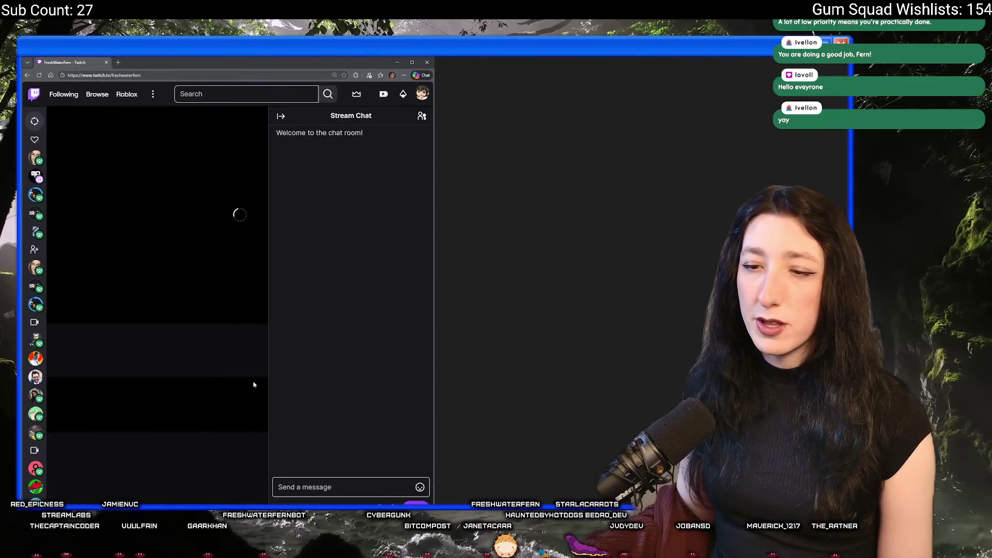
scroll(234, 371, down, 5)
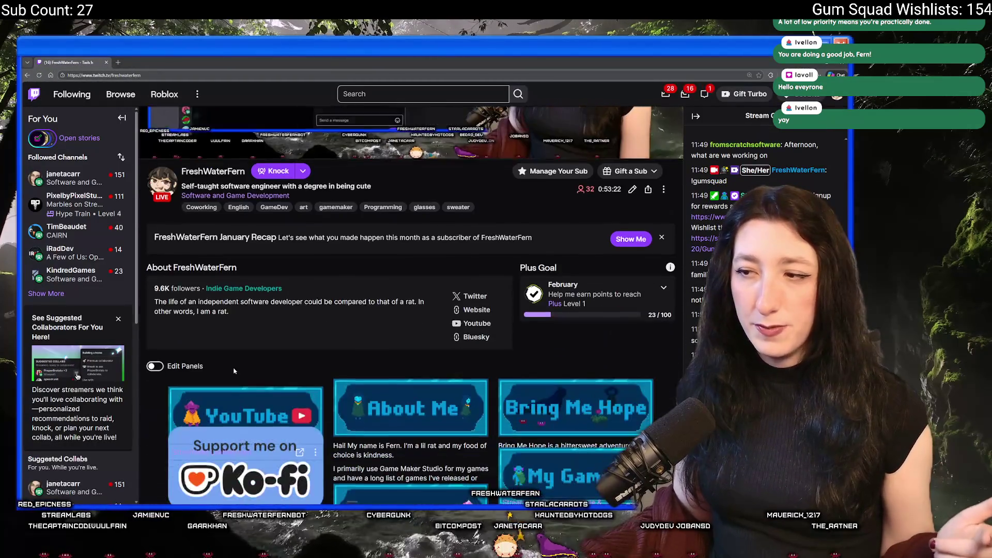
scroll(234, 371, down, 1)
drag(589, 272, 562, 259)
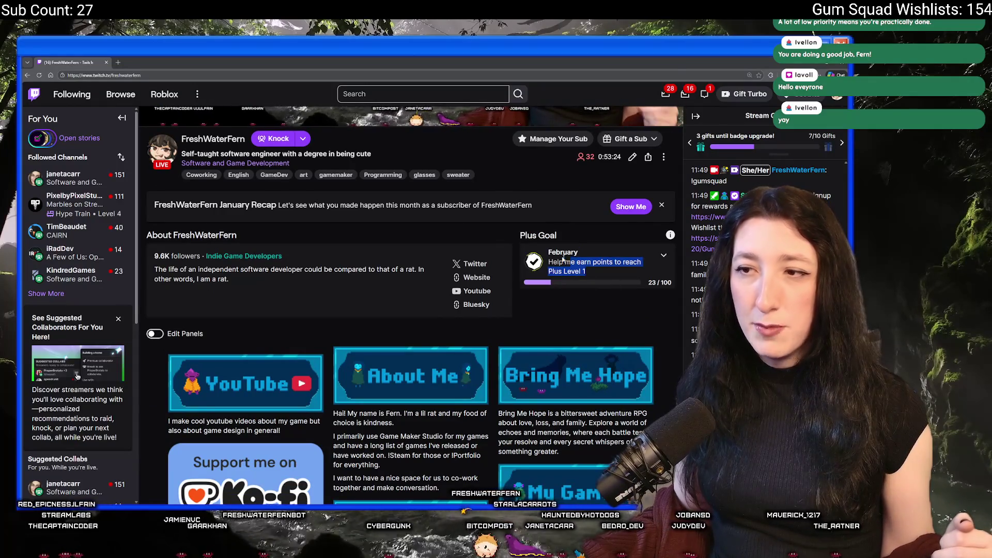
click(563, 259)
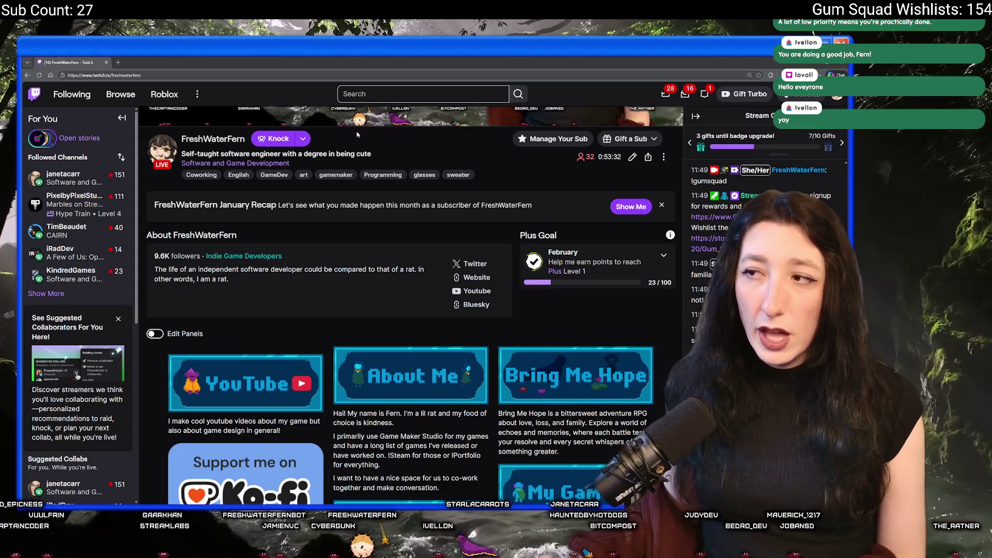
scroll(356, 134, down, 1)
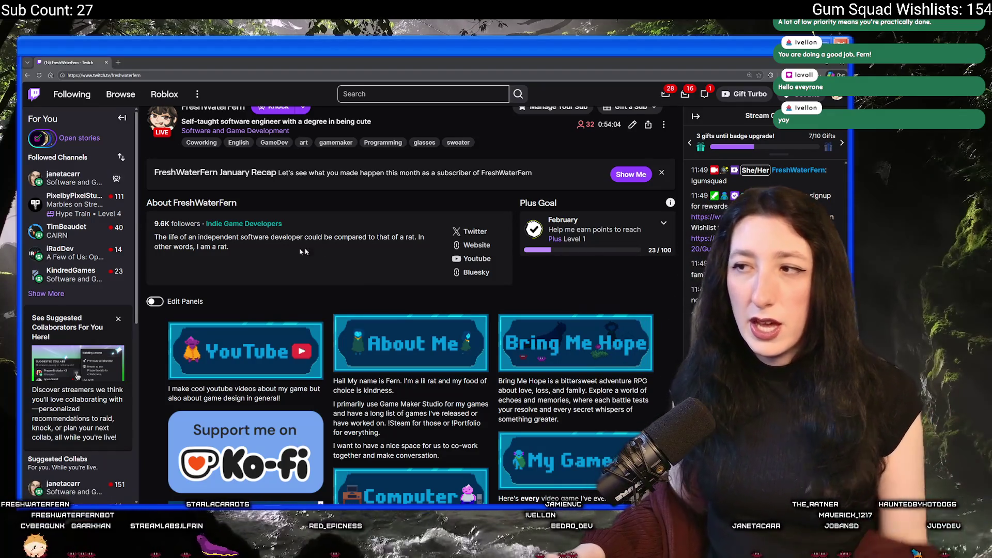
Step: Expand and collapse the Plus Goal details, briefly checking the ToDo notes
click(664, 223)
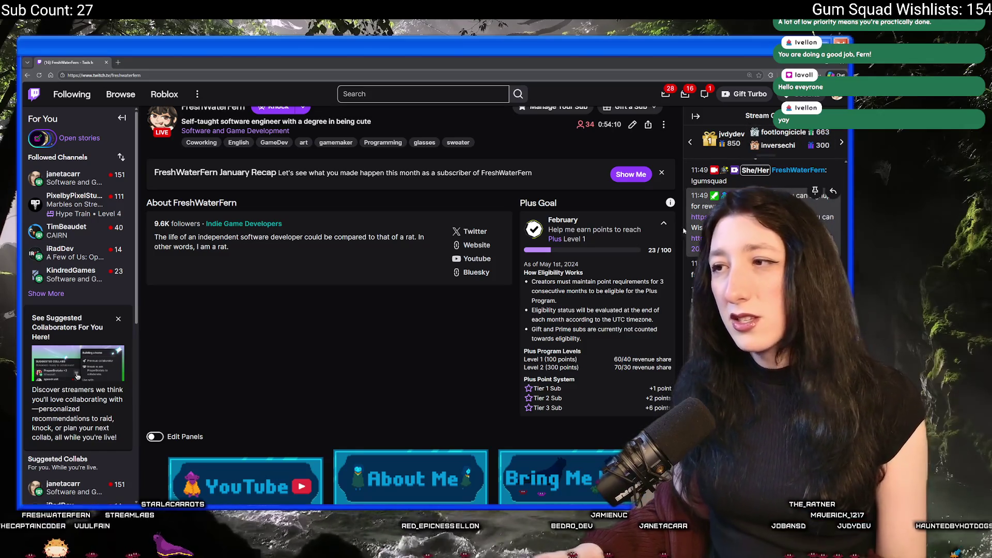
click(663, 224)
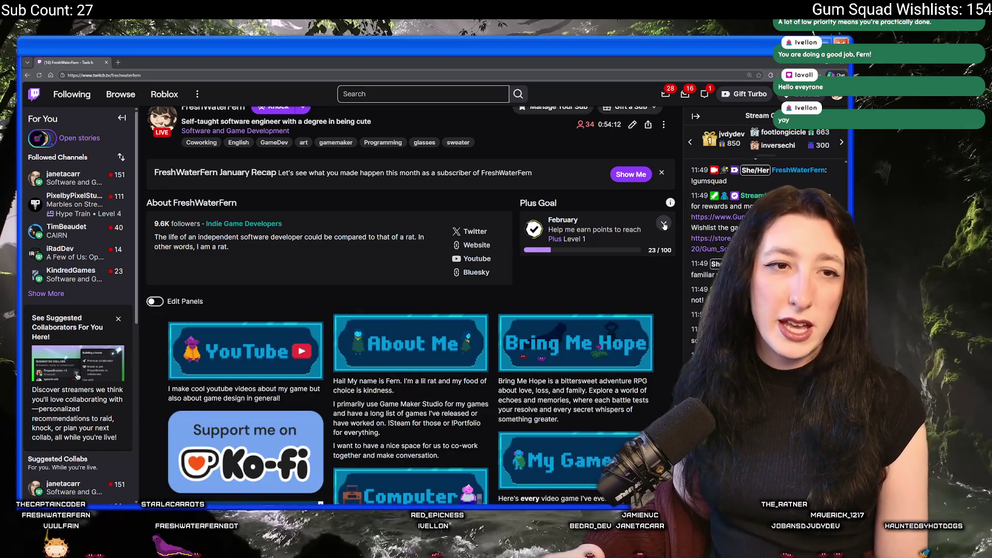
key(alt+Tab)
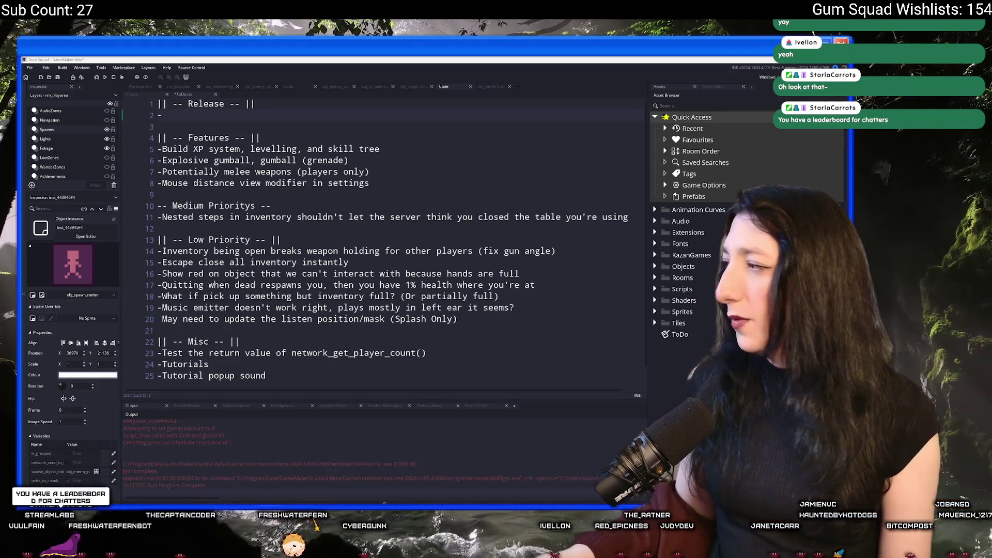
key(alt+Tab)
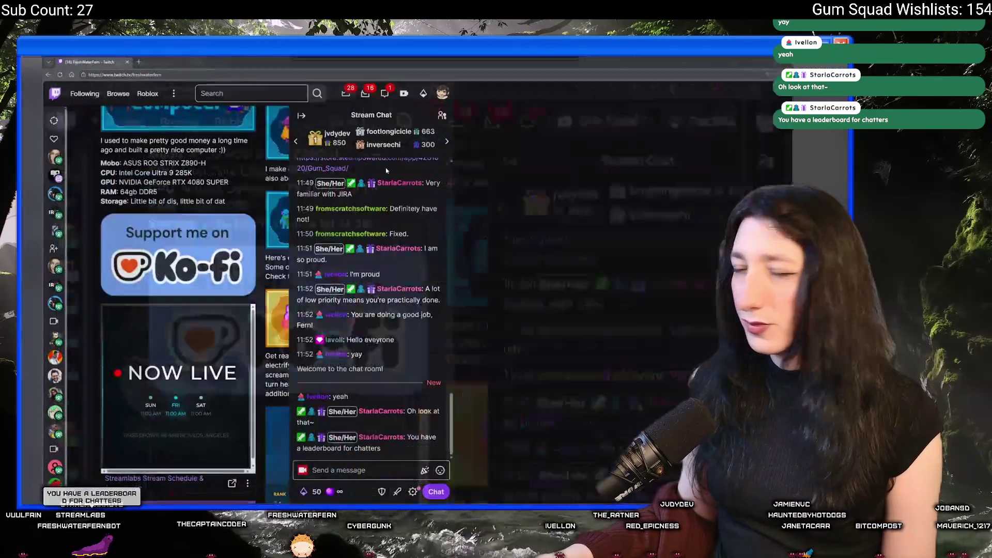
Step: Rank the chatters leaderboard by WORDS, CHARS and EMOTES, then return to MESSAGES
scroll(275, 291, up, 1)
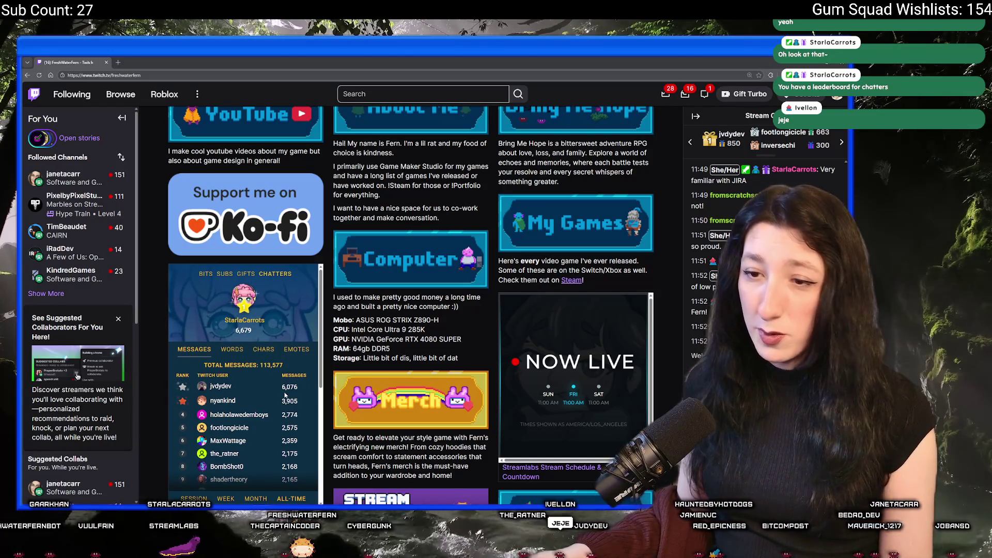
scroll(243, 321, down, 1)
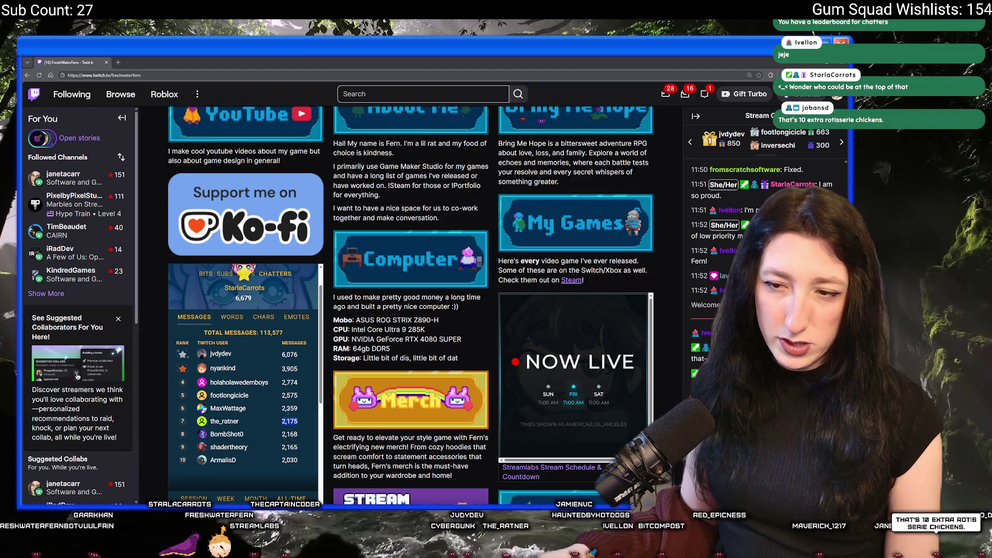
scroll(282, 394, up, 1)
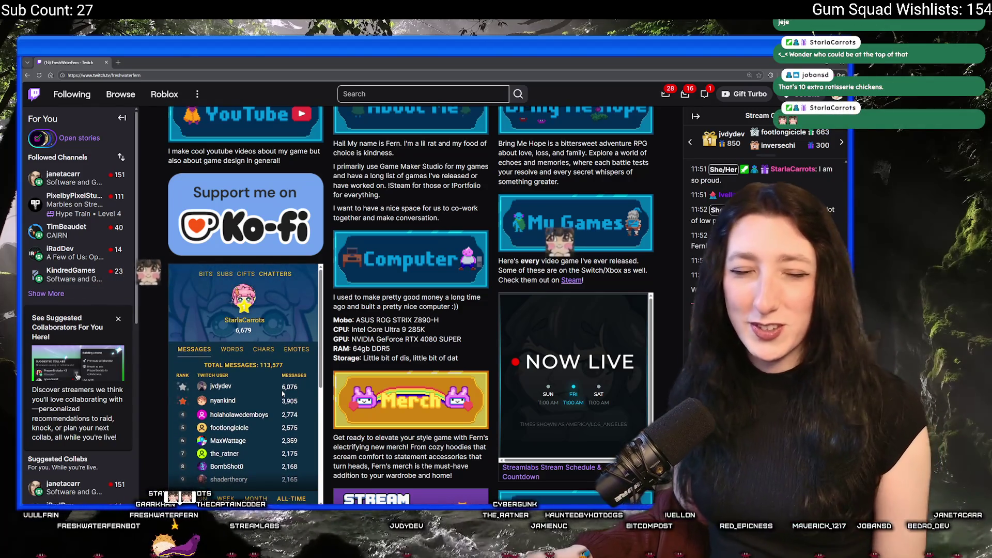
click(242, 351)
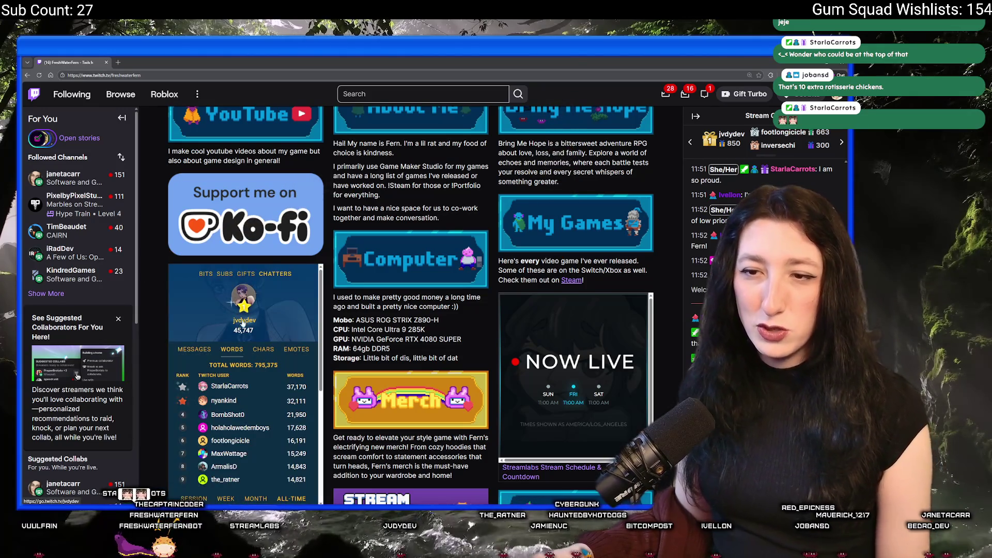
click(262, 351)
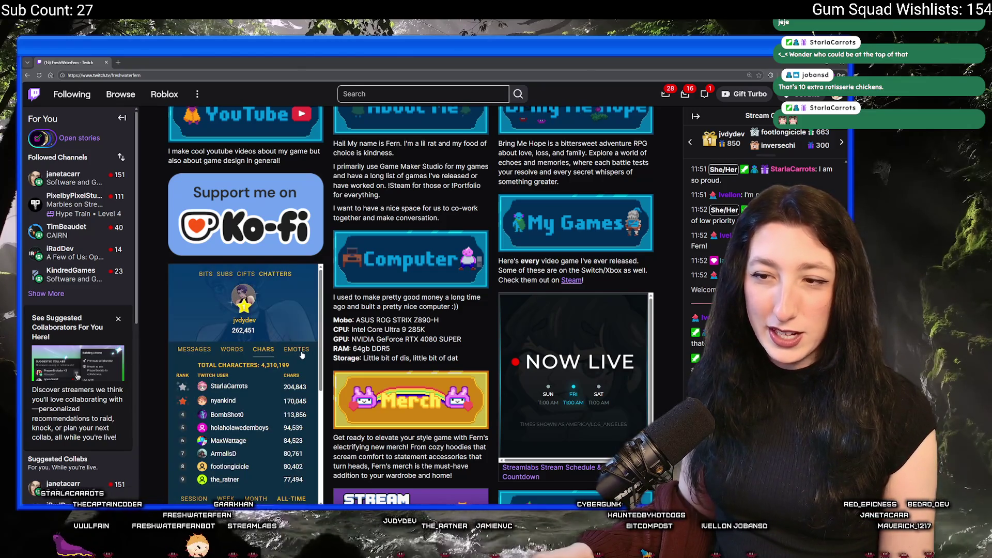
click(301, 353)
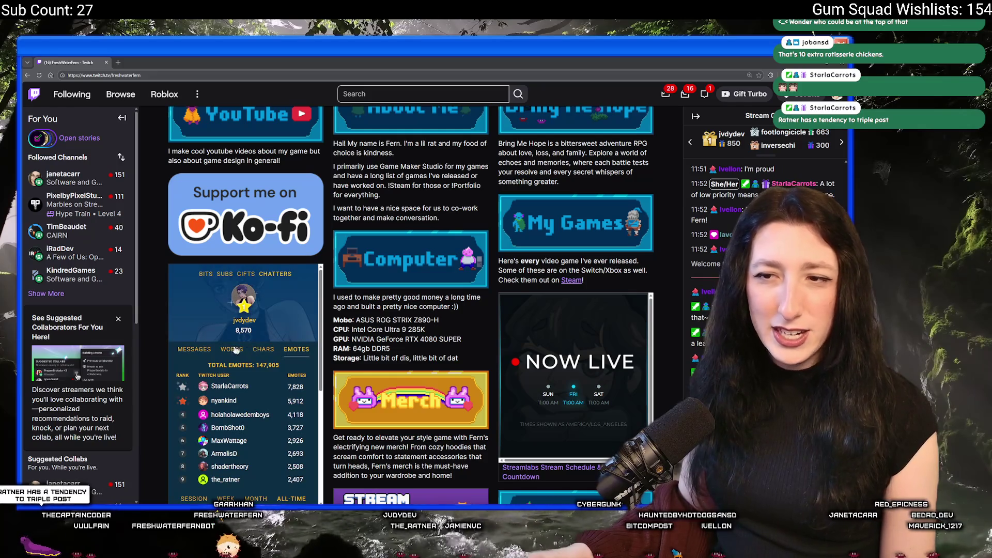
click(191, 351)
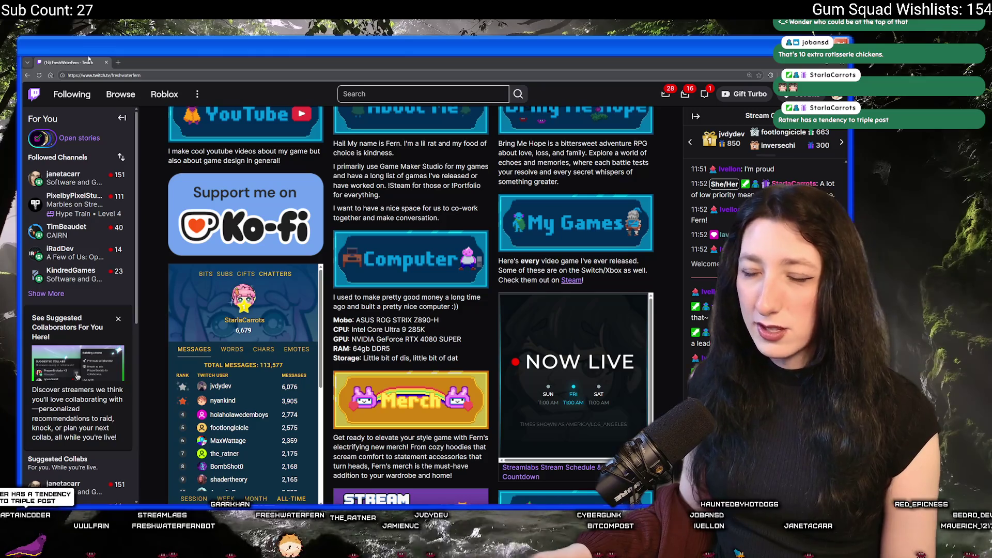
key(alt+Tab)
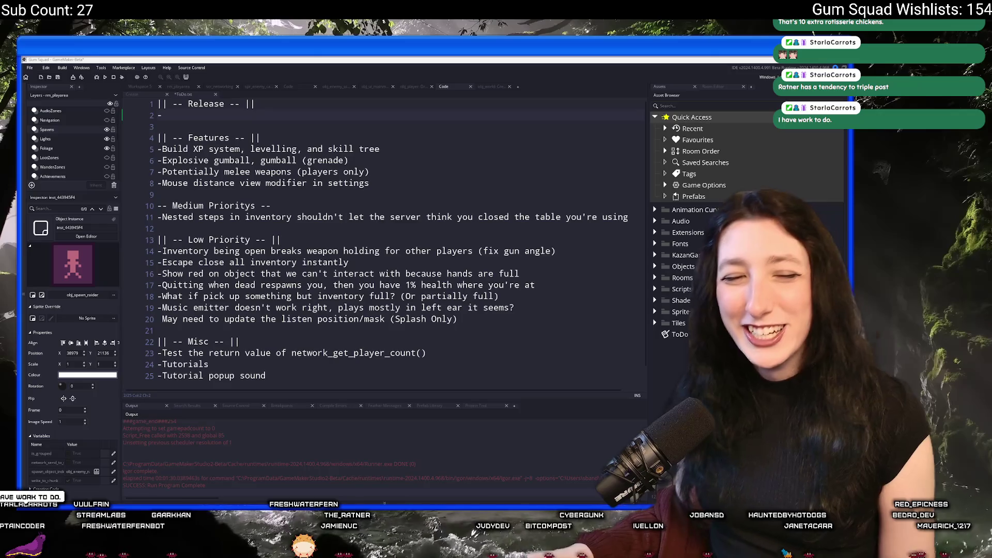
Step: Focus the ToDo note to add the 'Enable splash screen' item, then switch to the Steam store page
click(429, 151)
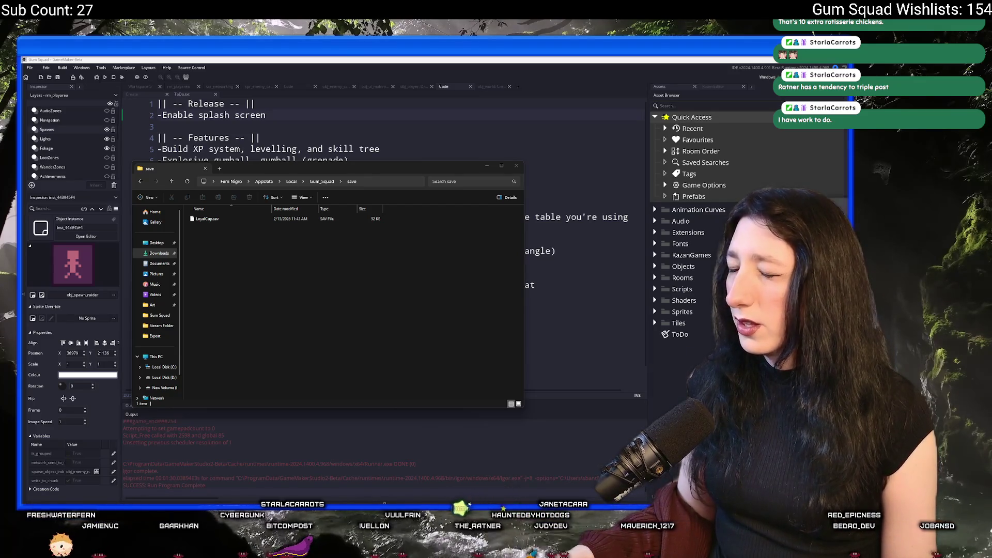
key(alt+Tab)
Step: Reload the Gum Squad store page and glance at its community hub before returning
scroll(457, 331, down, 1)
scroll(457, 331, up, 1)
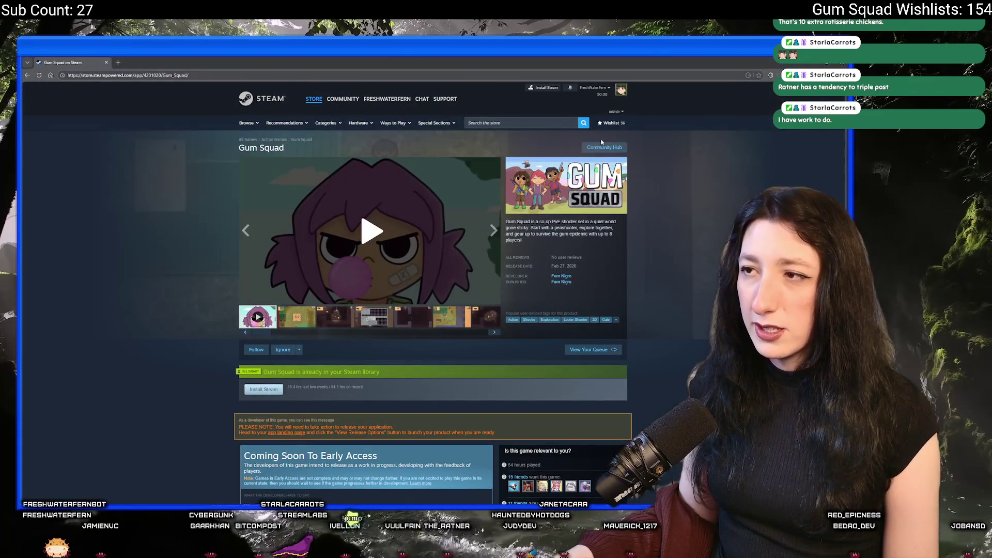
key(F5)
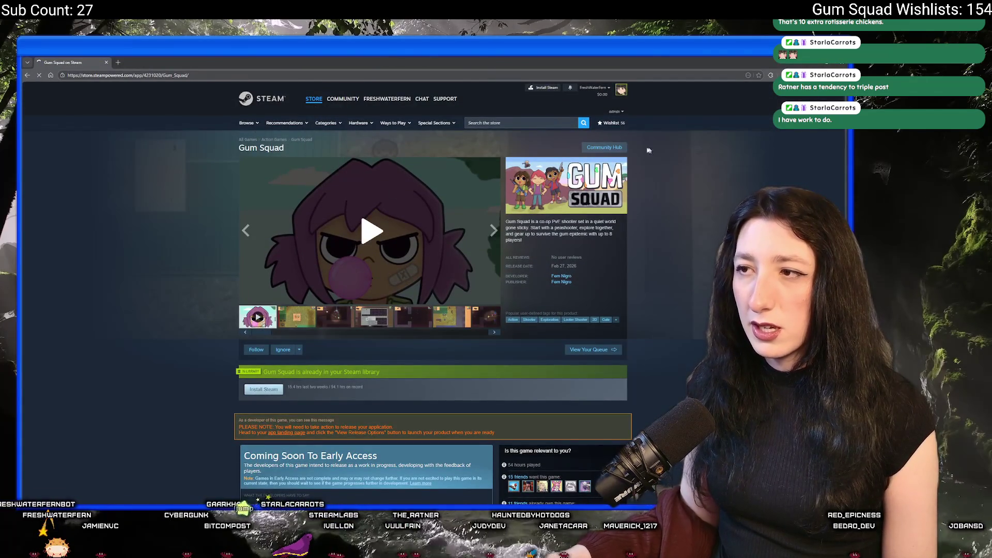
click(561, 123)
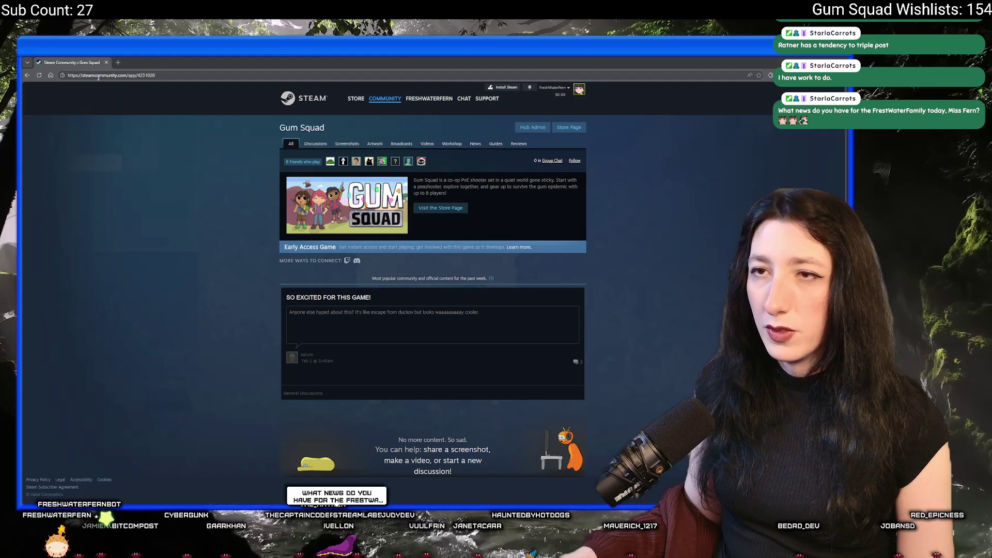
click(33, 77)
Step: Search 'gum squad', open the Supporter Pack page, and expand its description to the ten-track listing
click(511, 120)
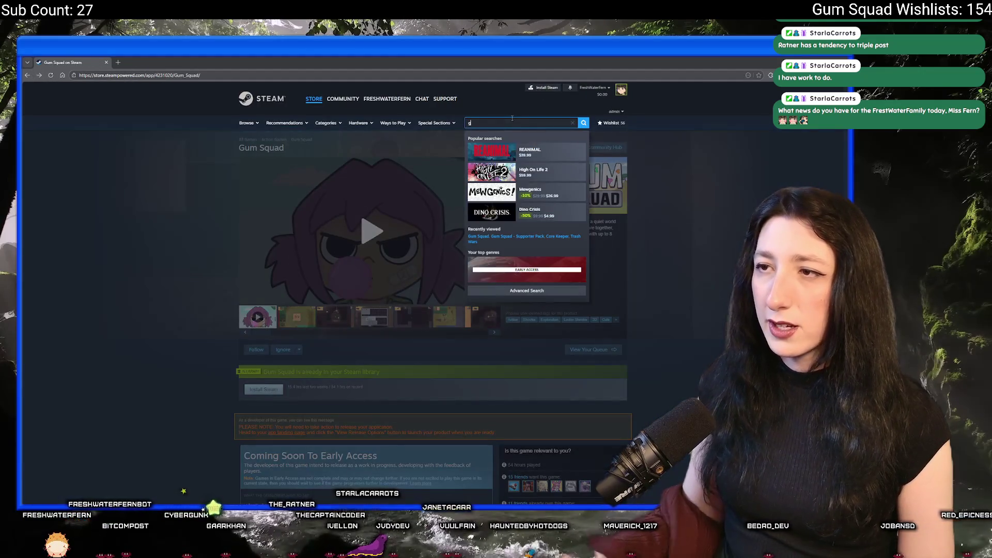
text(gum squad)
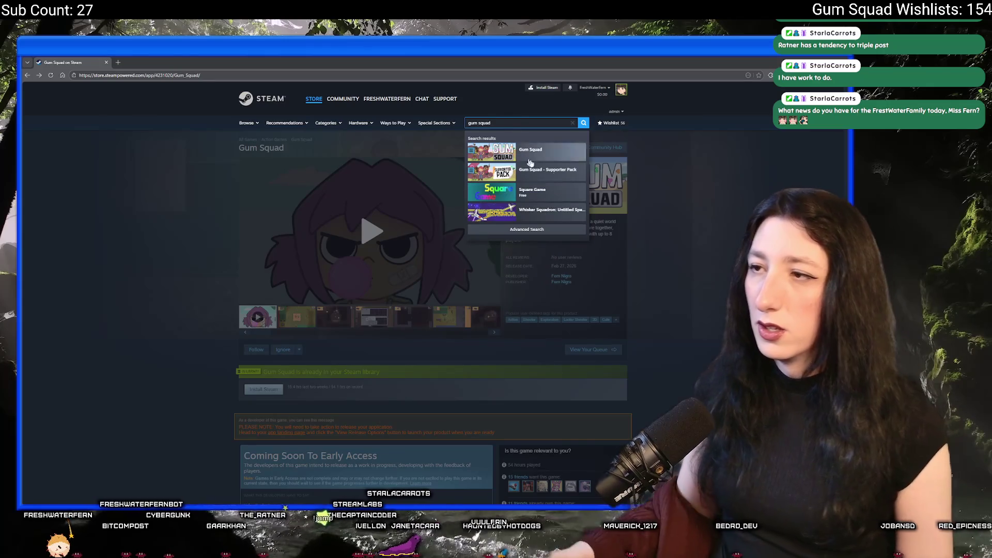
click(562, 182)
scroll(353, 285, down, 2)
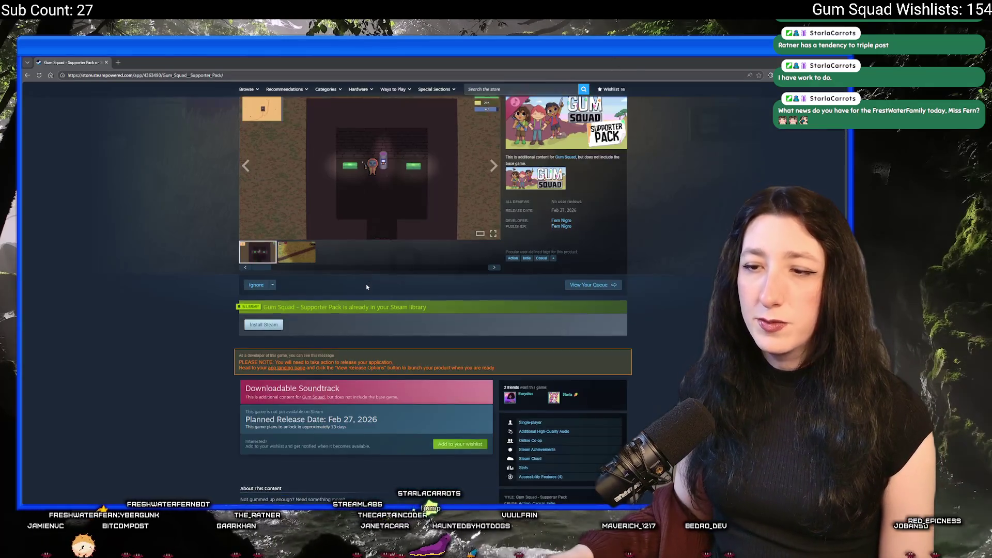
scroll(353, 285, down, 6)
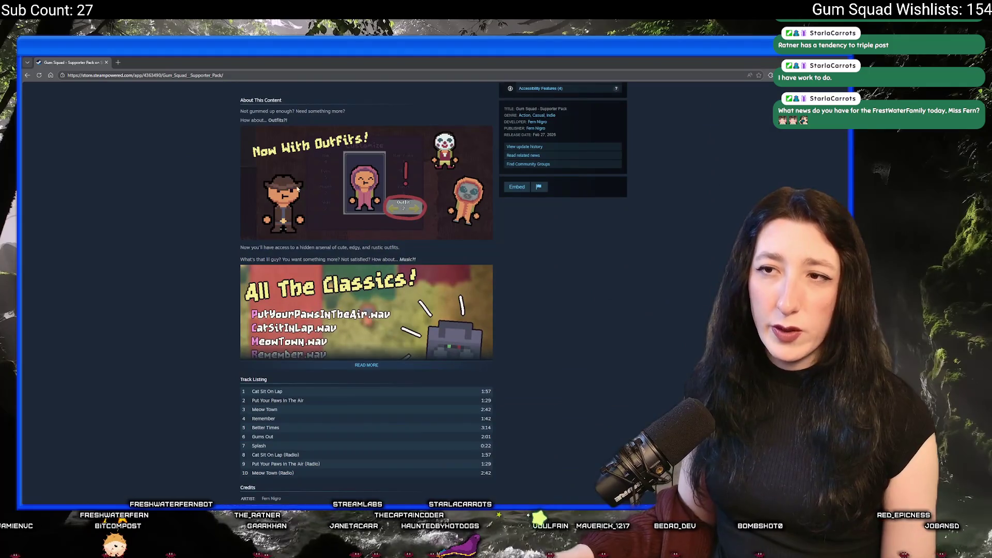
scroll(317, 185, up, 2)
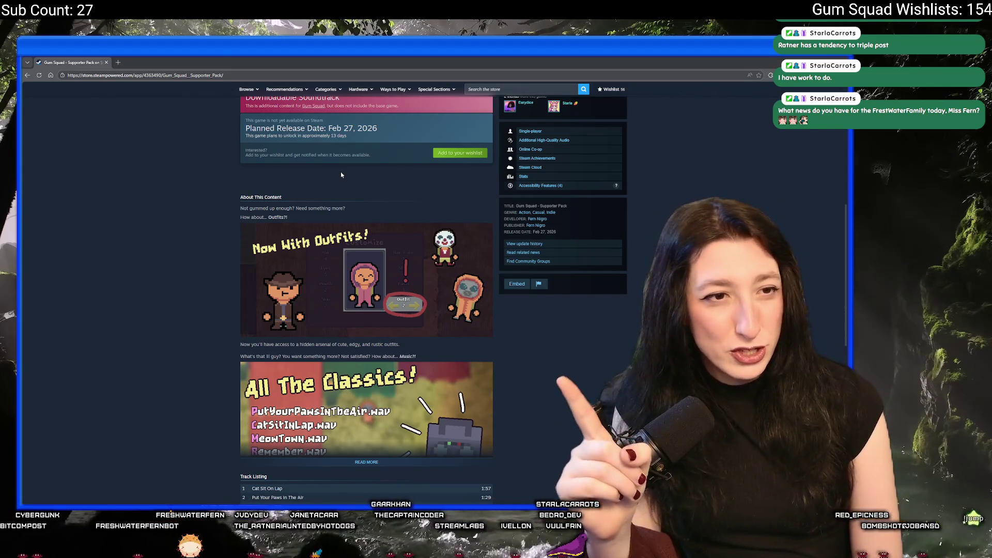
scroll(335, 371, down, 2)
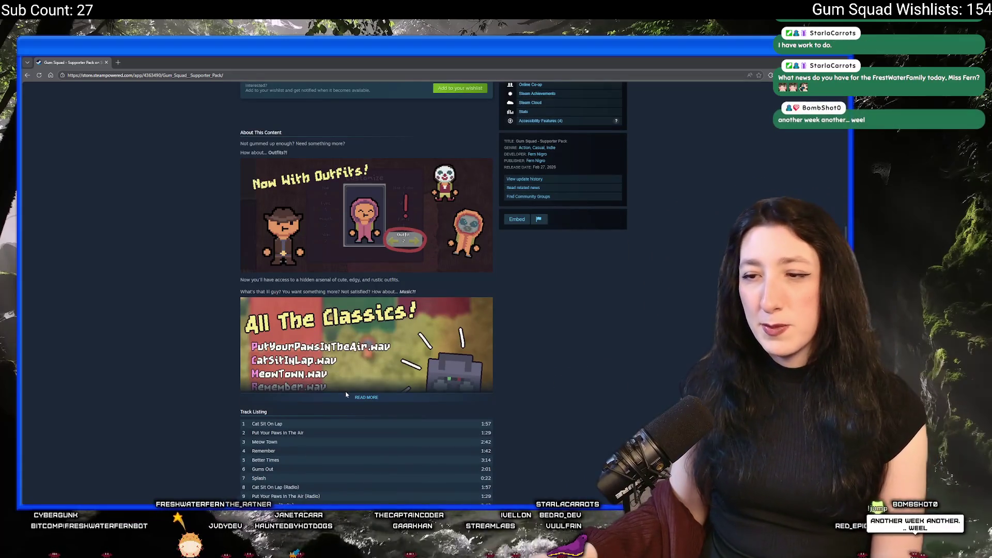
click(367, 397)
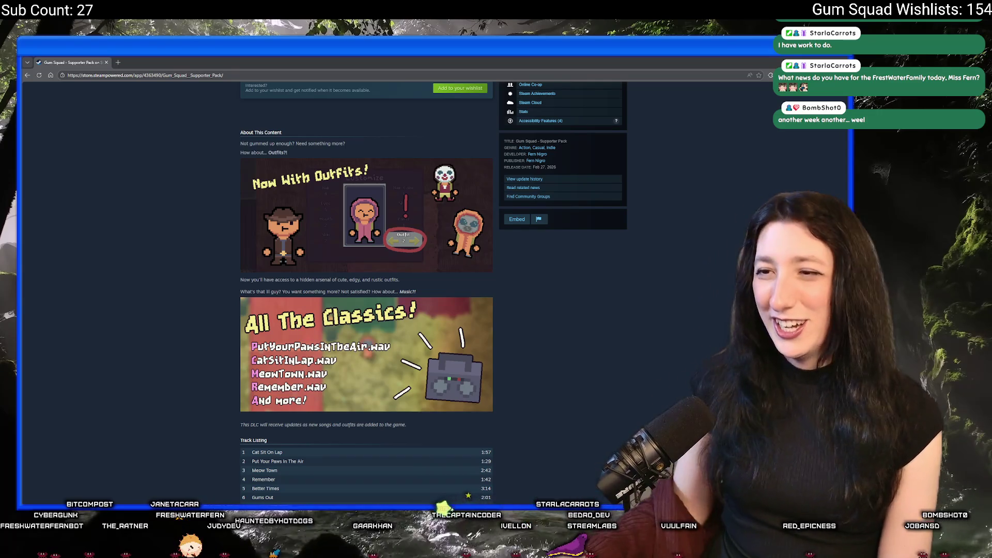
scroll(342, 362, down, 3)
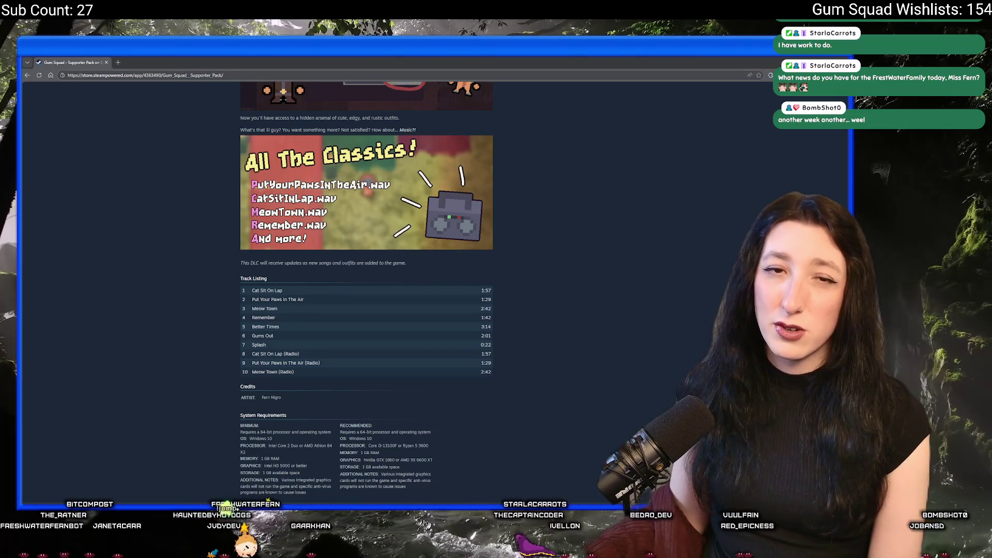
key(ctrl+w)
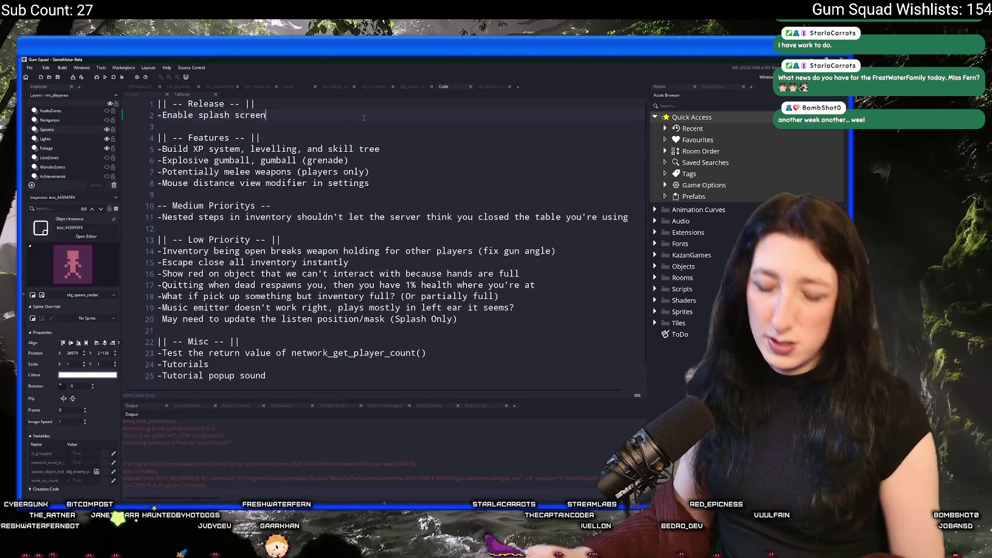
Step: Add '-Finalize Support Pack' on a new Release line, then return to the Supporter Pack page
key(Return)
text(-Finalize)
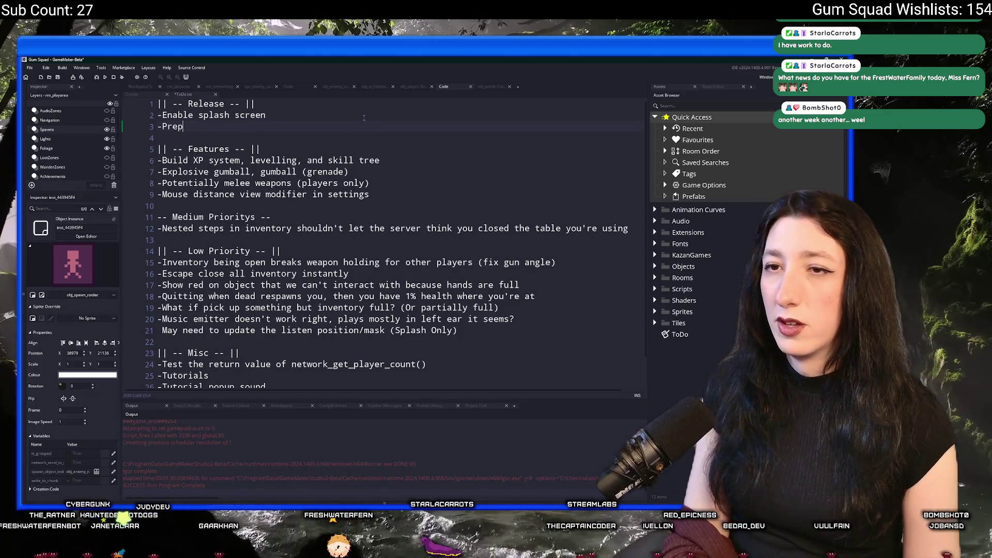
text( Support Pack)
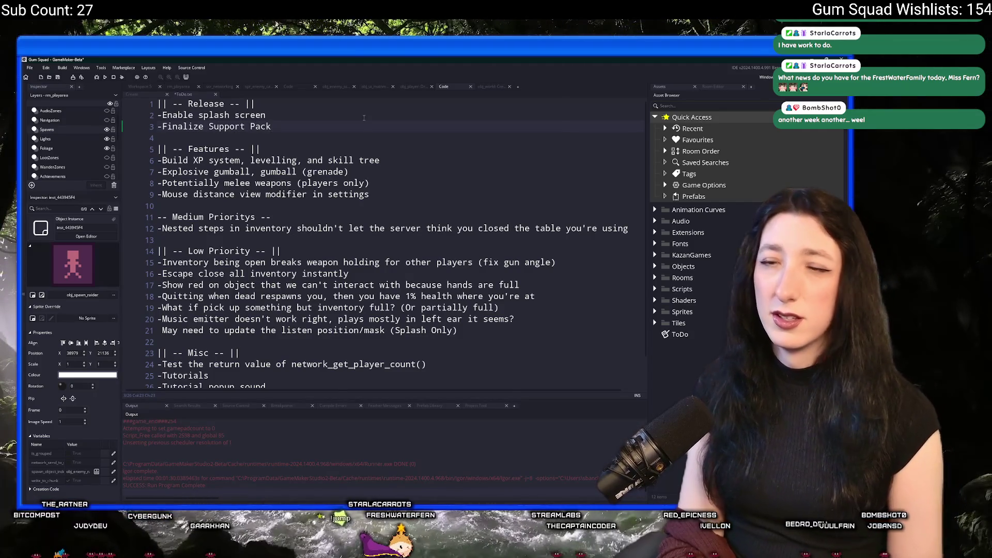
key(alt+Tab)
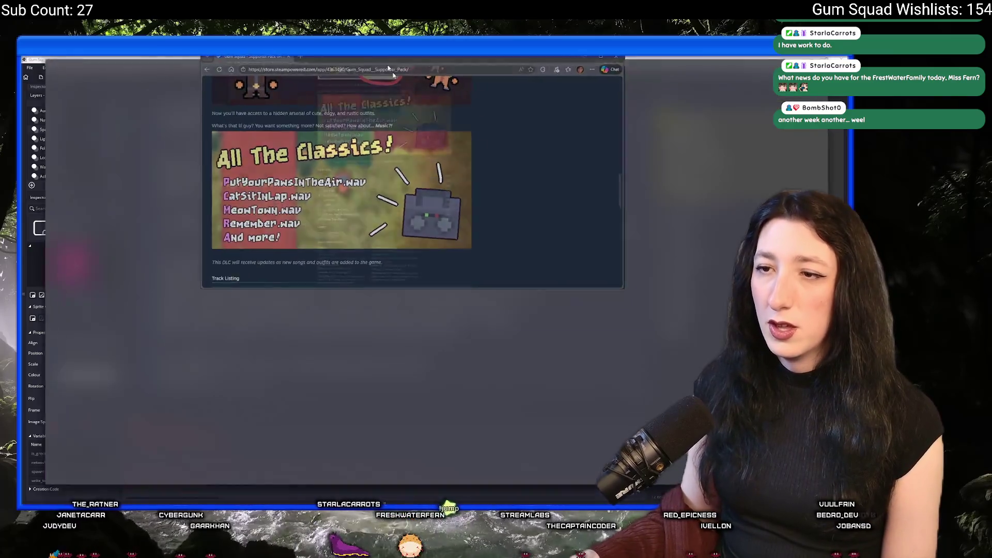
Step: Scroll the Supporter Pack store page to its ten-track Track Listing
scroll(315, 215, up, 4)
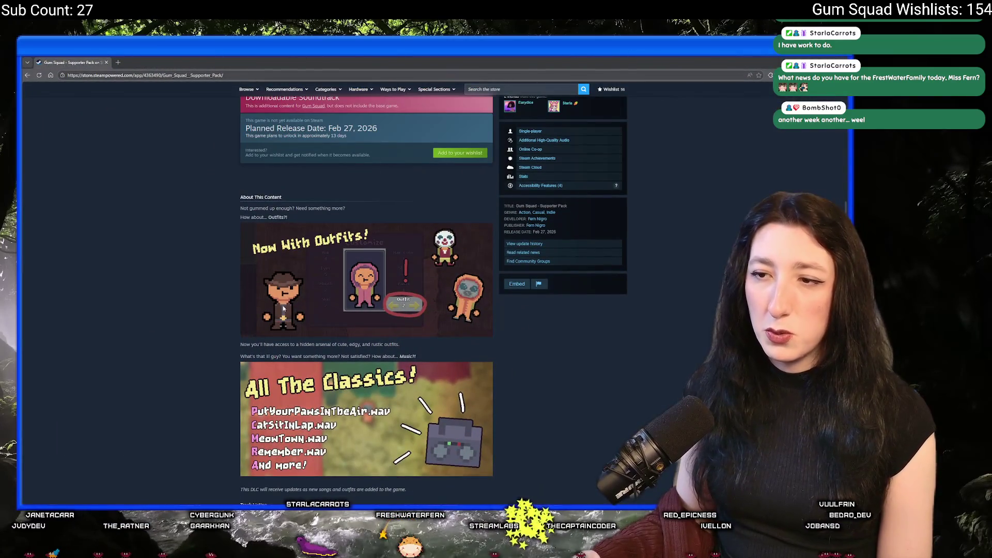
ctrl+scroll(305, 255, up, 4)
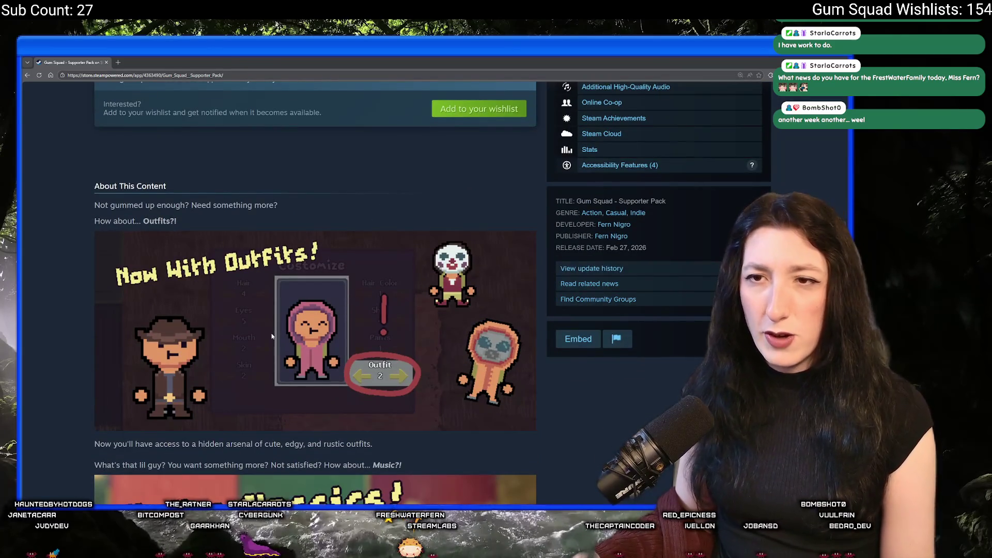
scroll(258, 296, up, 2)
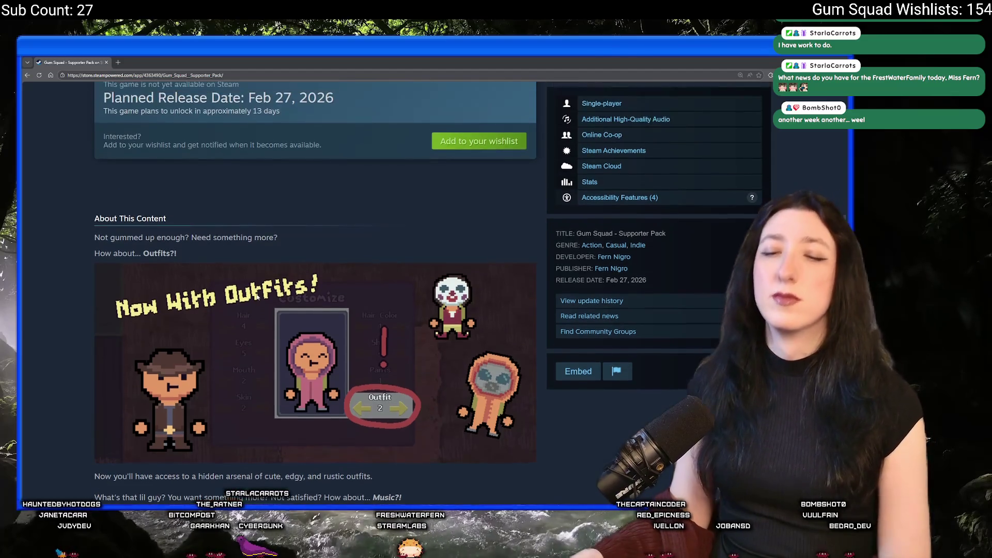
scroll(259, 296, up, 2)
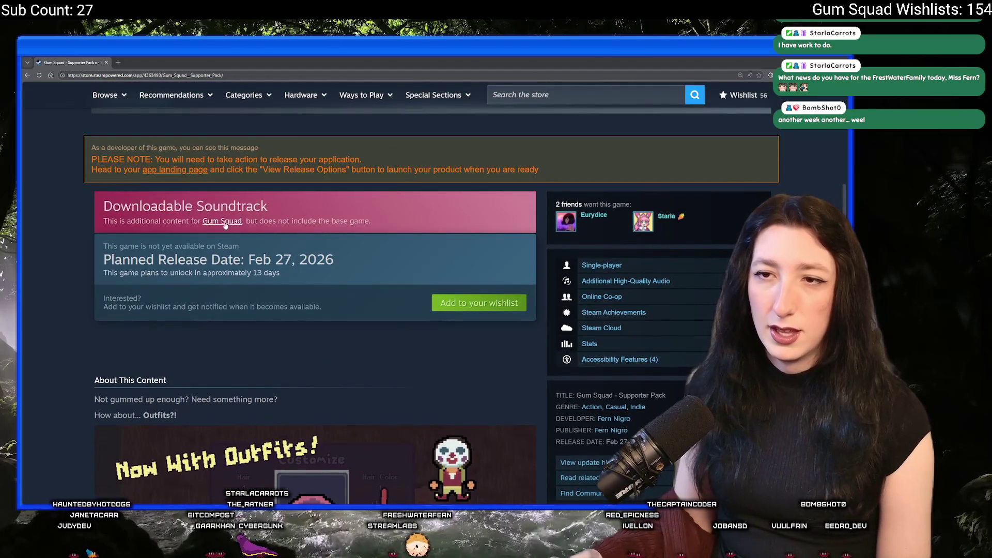
scroll(235, 298, down, 6)
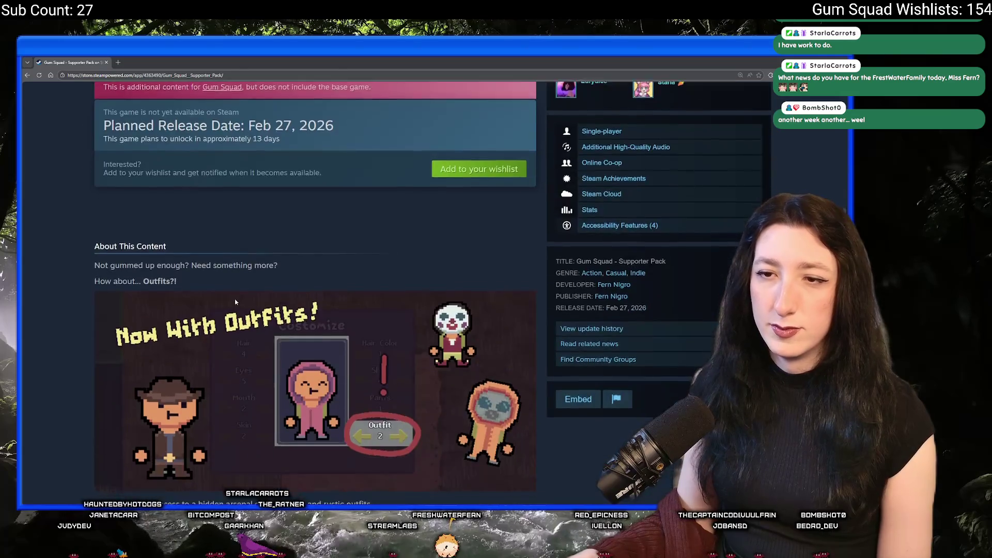
scroll(184, 355, down, 4)
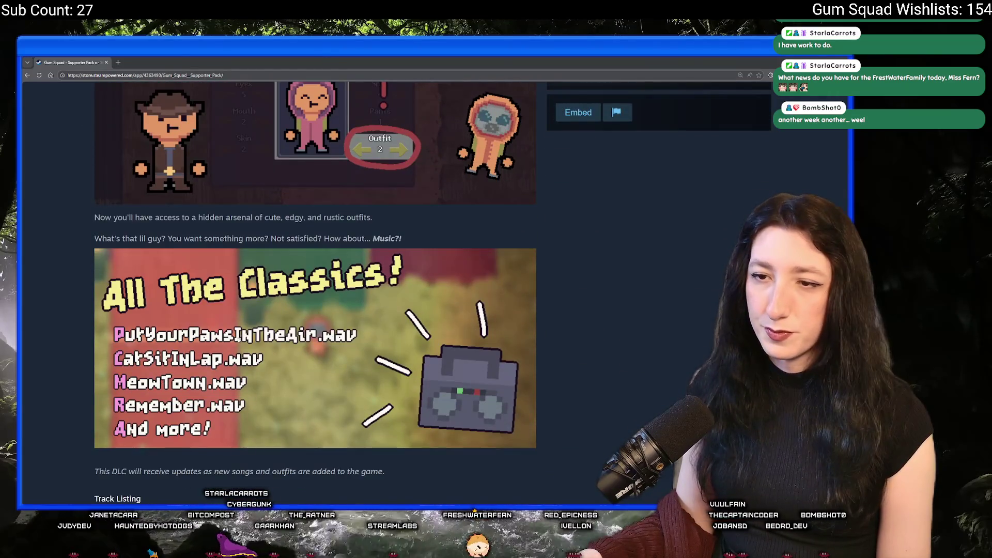
scroll(221, 320, down, 2)
scroll(221, 320, up, 2)
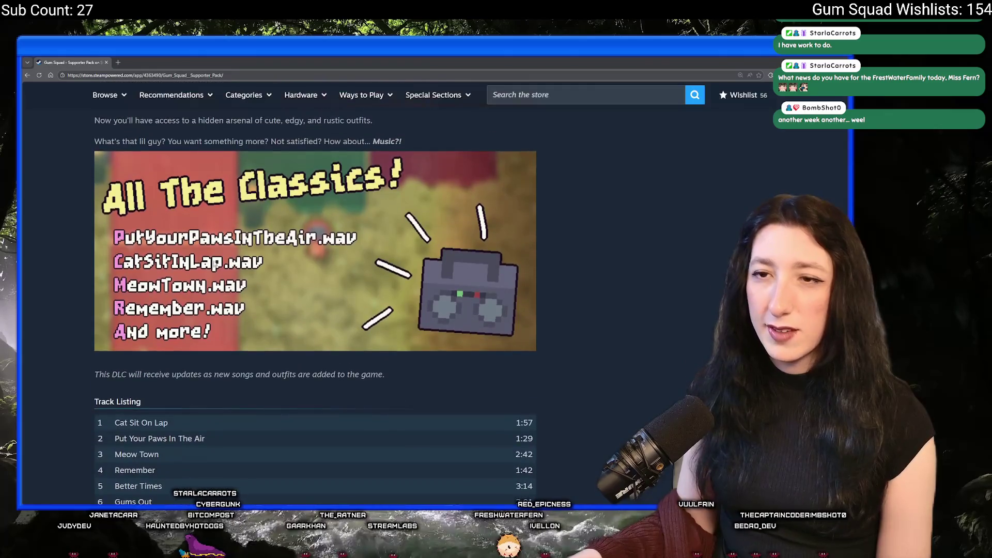
ctrl+scroll(189, 213, down, 1)
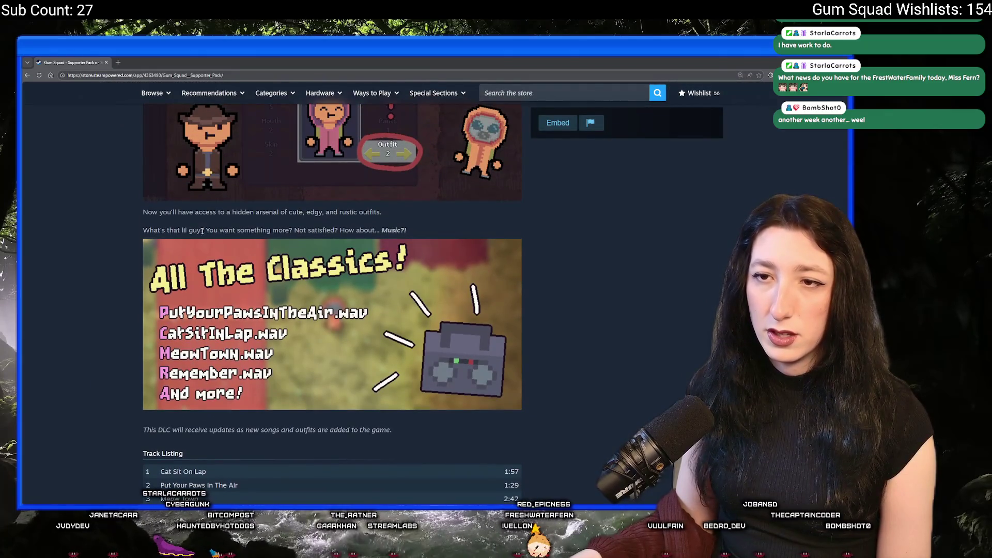
scroll(267, 216, down, 3)
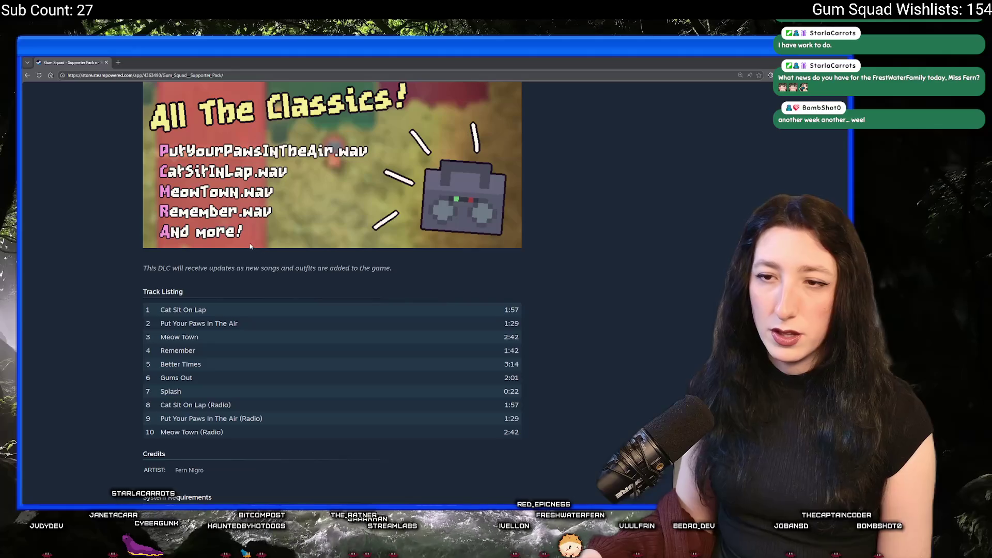
ctrl+scroll(221, 268, down, 1)
Step: Highlight the track listing text, then switch to the File Explorer window showing Gum_Squad's save folder
mouse_move(257, 385)
mouse_down()
mouse_move(269, 351)
mouse_move(392, 339)
mouse_up()
click(385, 311)
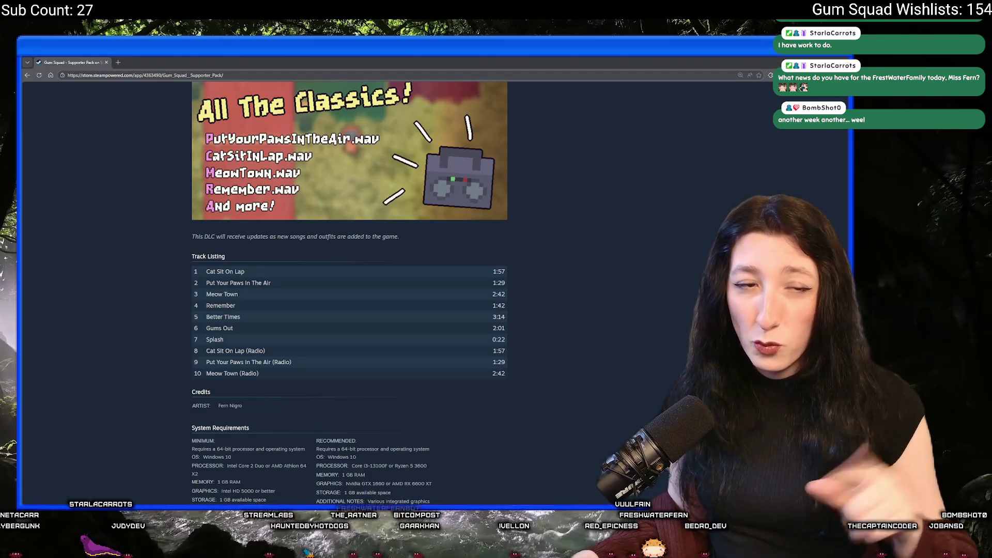
key(alt+Tab)
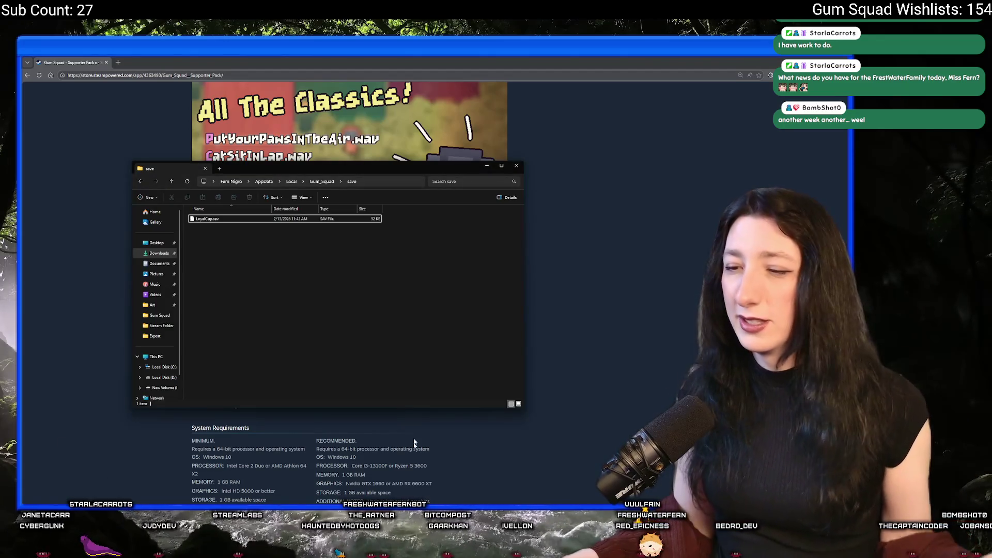
Step: In a new Explorer tab, navigate to the UnknownSpaces project's Music folder
click(219, 169)
click(156, 242)
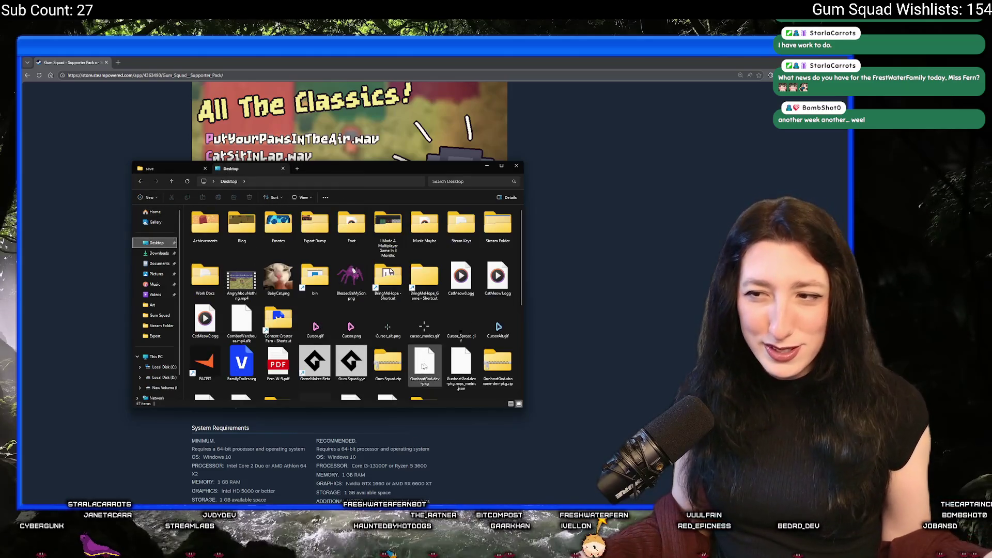
scroll(387, 372, down, 5)
double_click(278, 380)
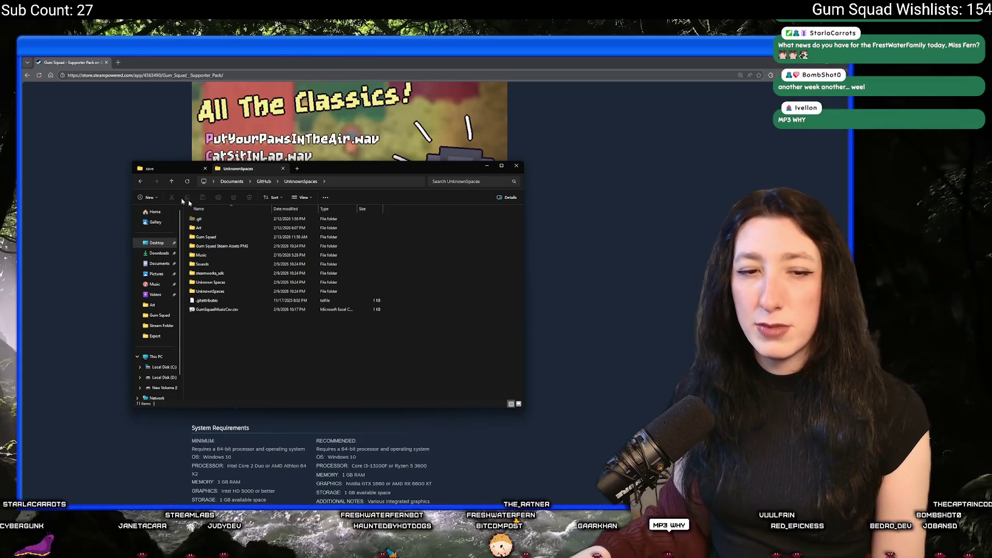
double_click(241, 292)
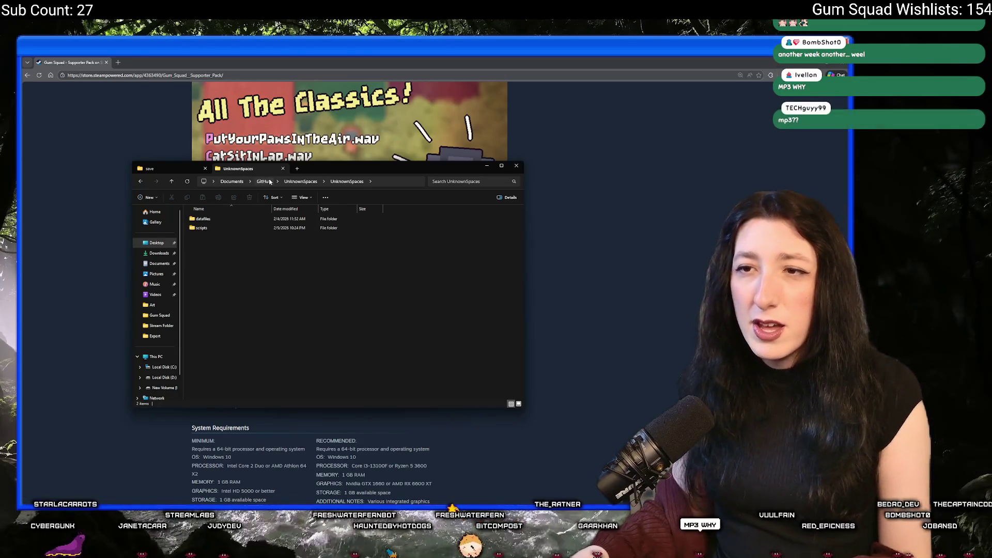
click(139, 181)
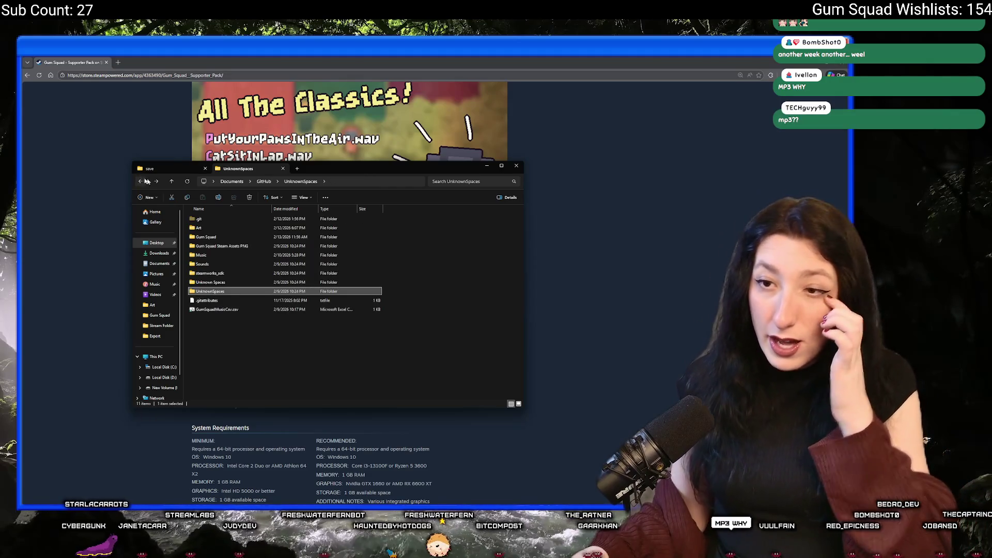
double_click(243, 254)
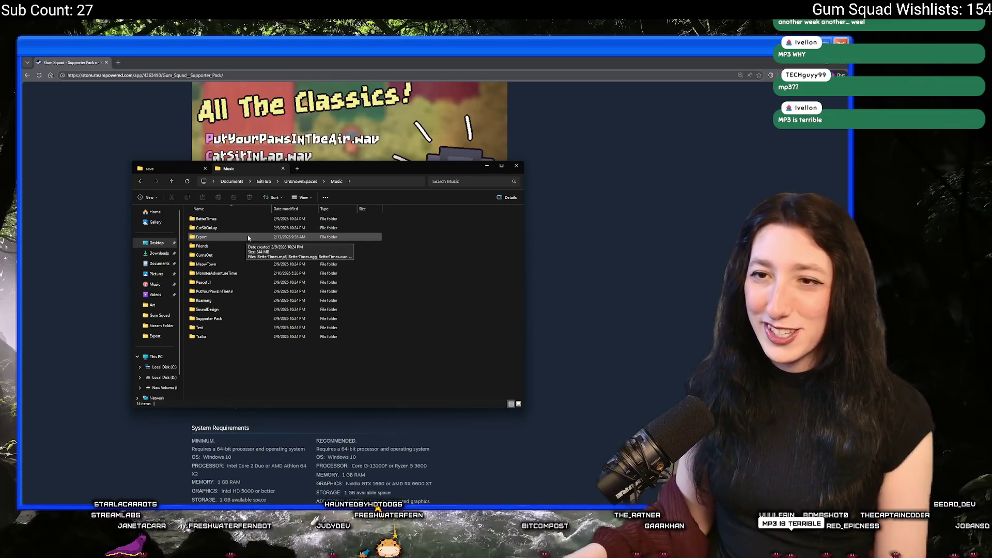
Step: In Music > Export, search for .mp3 and select the ten results, then return to Music
click(248, 237)
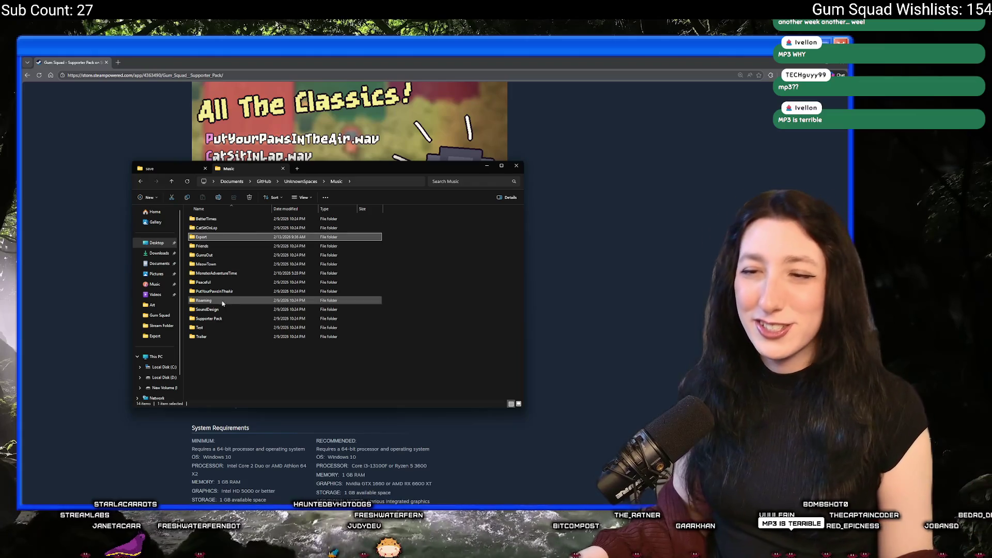
double_click(255, 237)
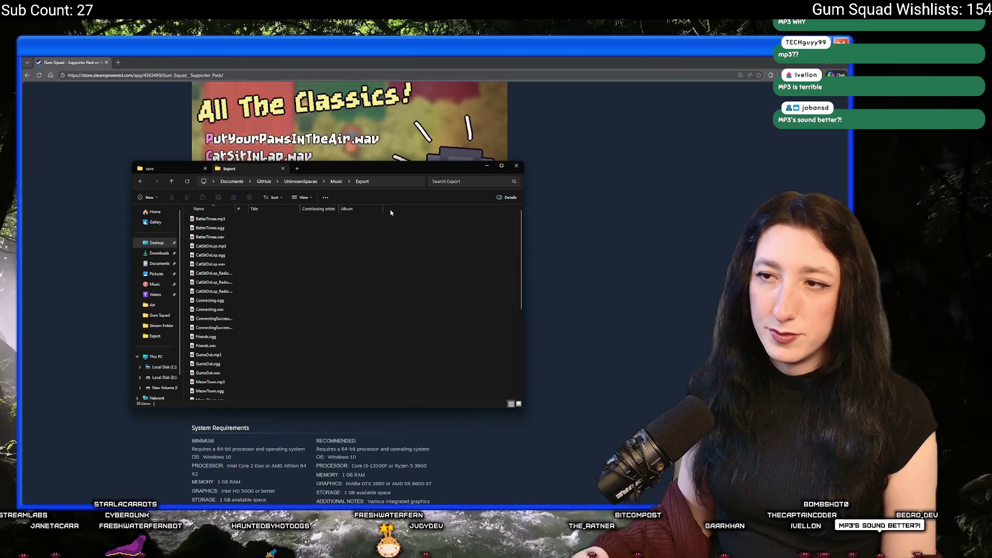
click(446, 182)
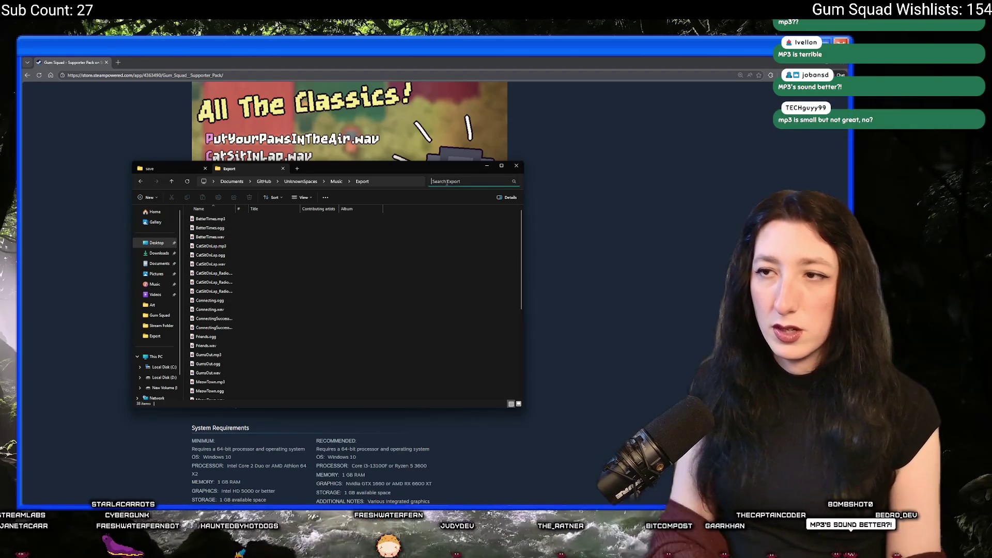
text(.mp3)
mouse_move(372, 372)
mouse_down()
mouse_move(288, 200)
mouse_move(356, 194)
mouse_up()
click(503, 182)
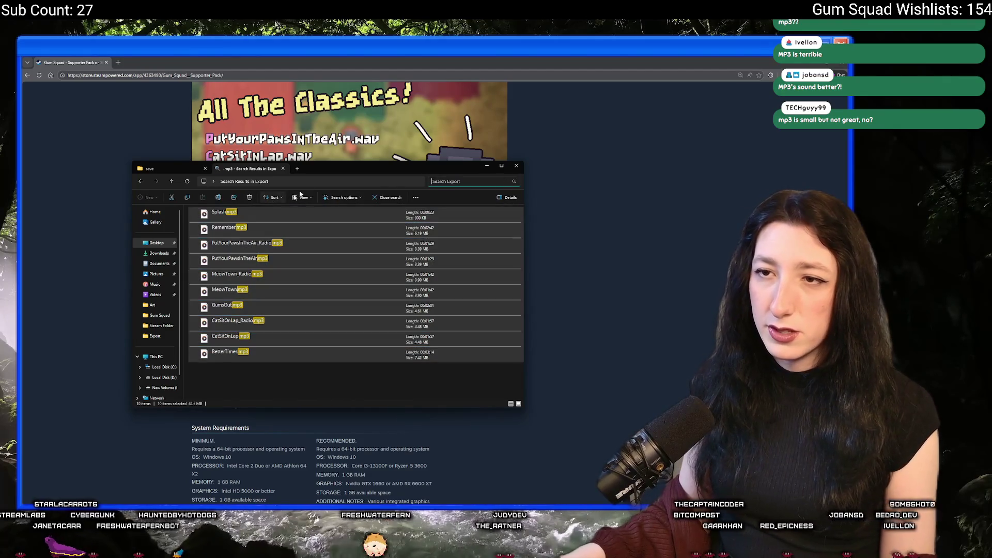
key(Escape)
click(336, 181)
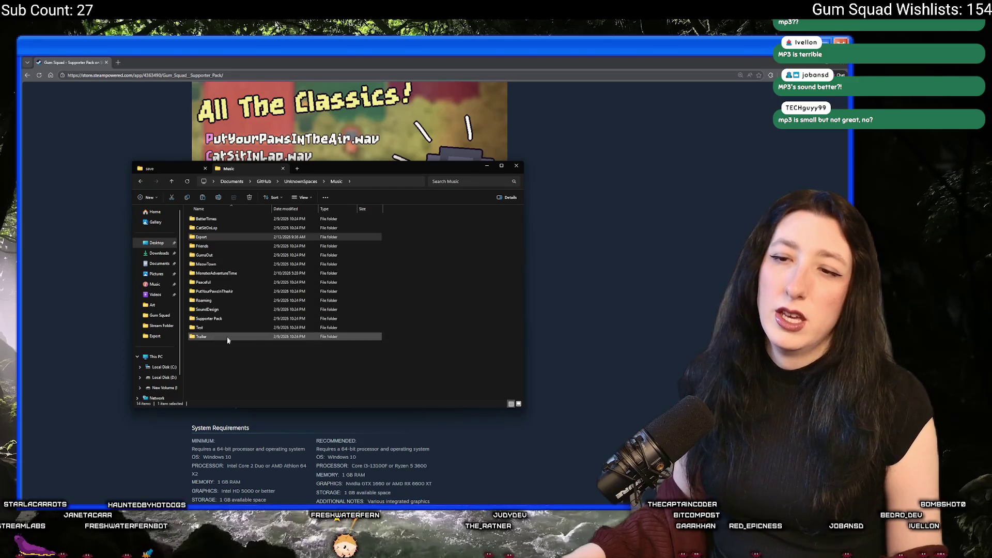
Step: In Supporter Pack > Normal, replace 01 - Cat Sit On Lap.ogg with CatSitOnLap.mp3 renamed 01 - Cat Sit On Lap.mp3
double_click(239, 317)
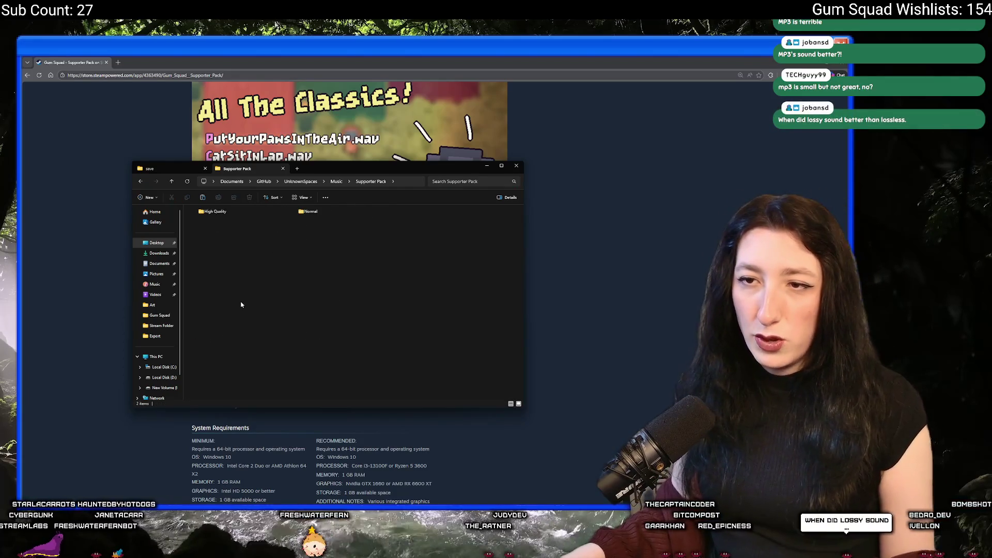
double_click(202, 227)
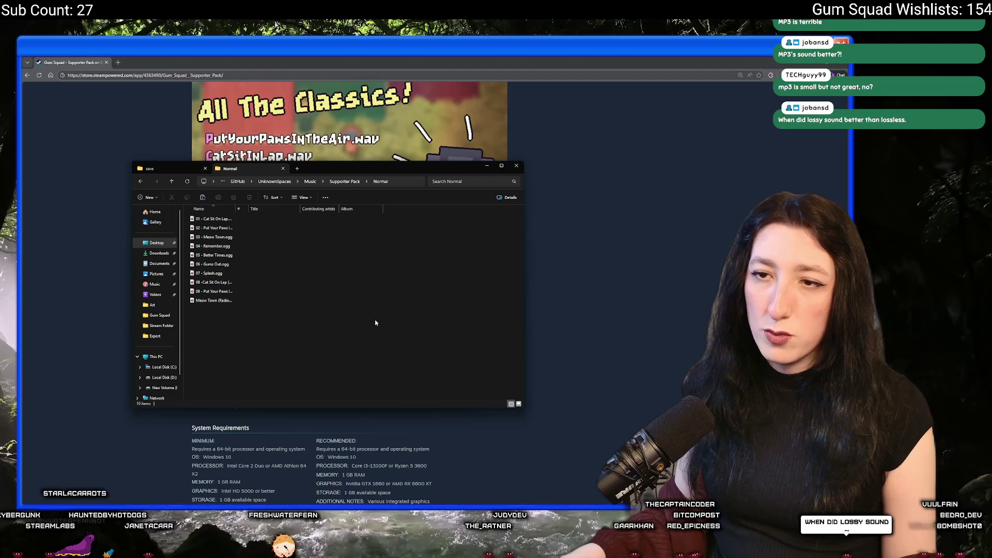
drag(266, 277, 224, 223)
click(224, 220)
key(F2)
click(279, 222)
key(Delete)
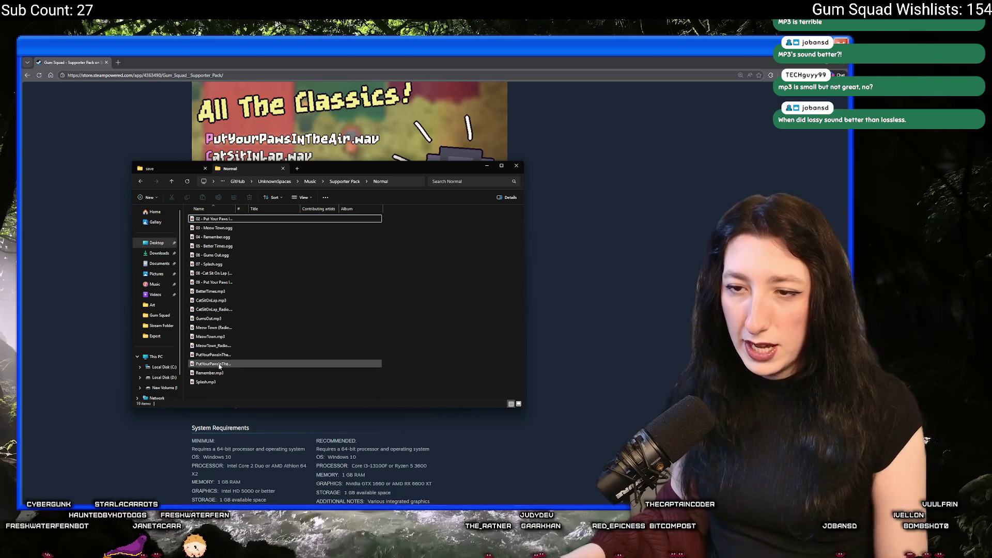
click(245, 302)
key(F2)
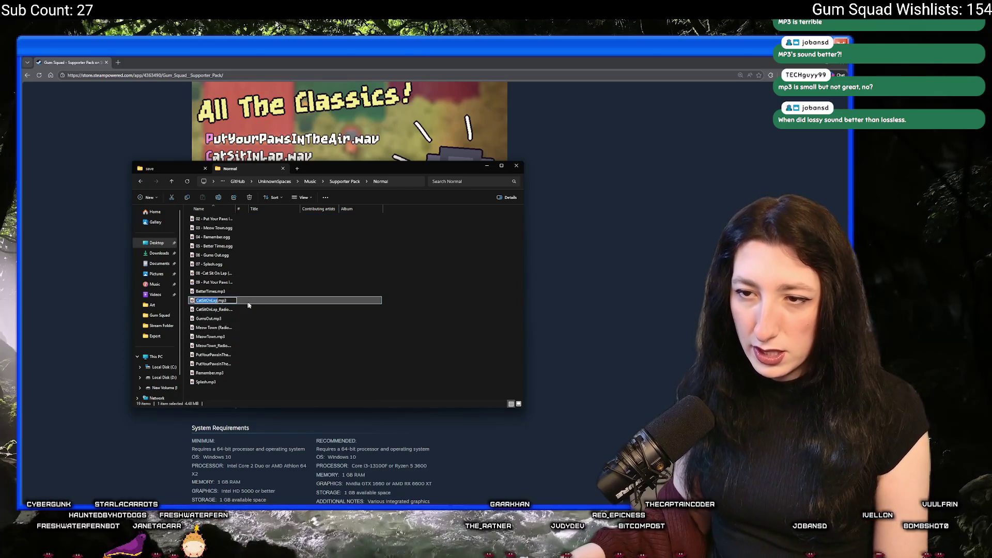
click(401, 302)
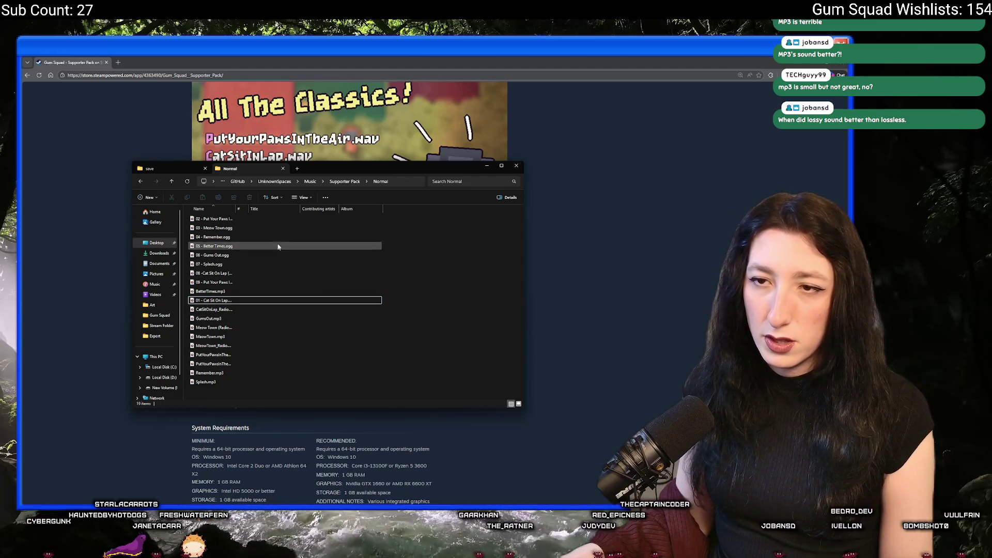
Step: Replace the 08 Cat Sit On Lap (Radio) .ogg with the CatSitOnLap_Radio mp3 renamed to track 08
click(243, 274)
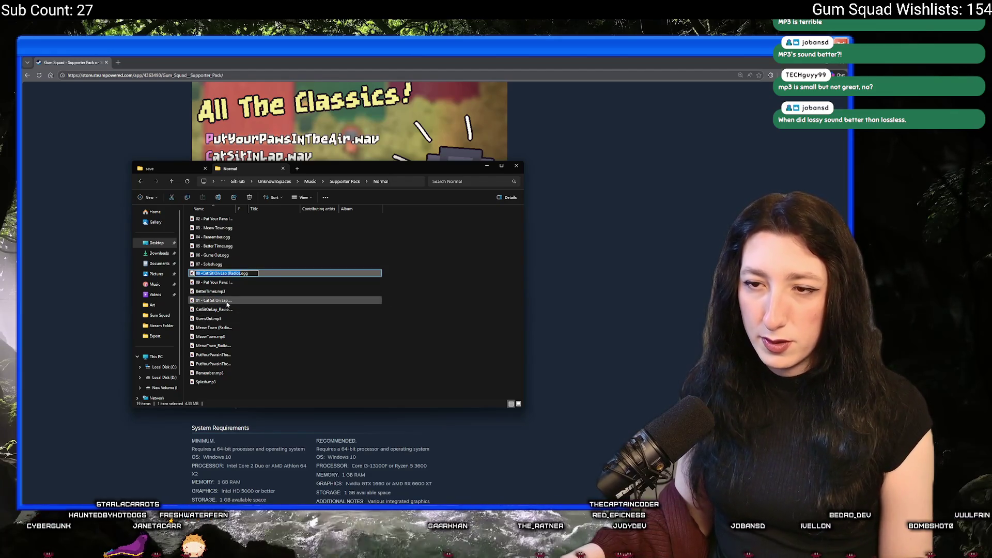
key(F2)
click(309, 274)
key(Delete)
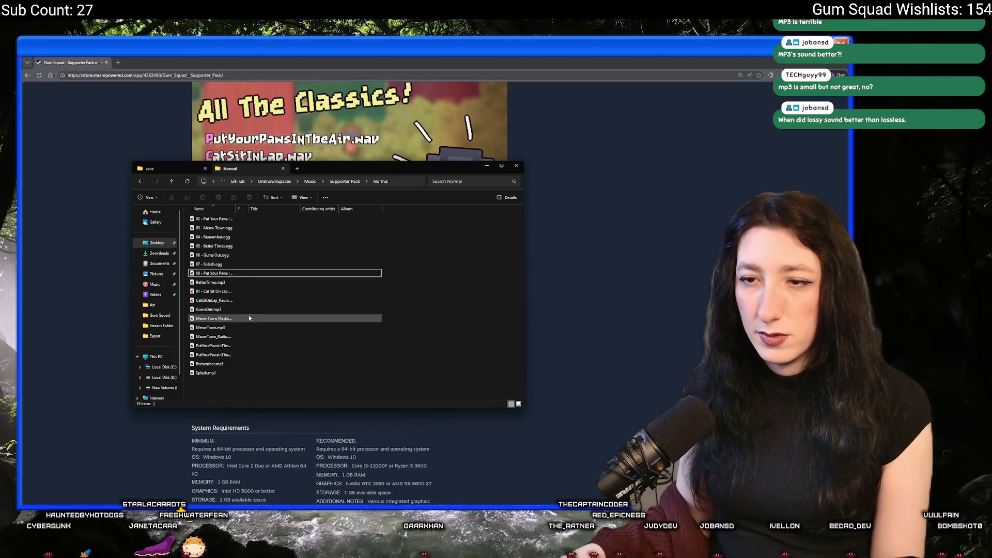
click(337, 300)
key(F2)
text(08 - Cat Sit On Lap (Radio))
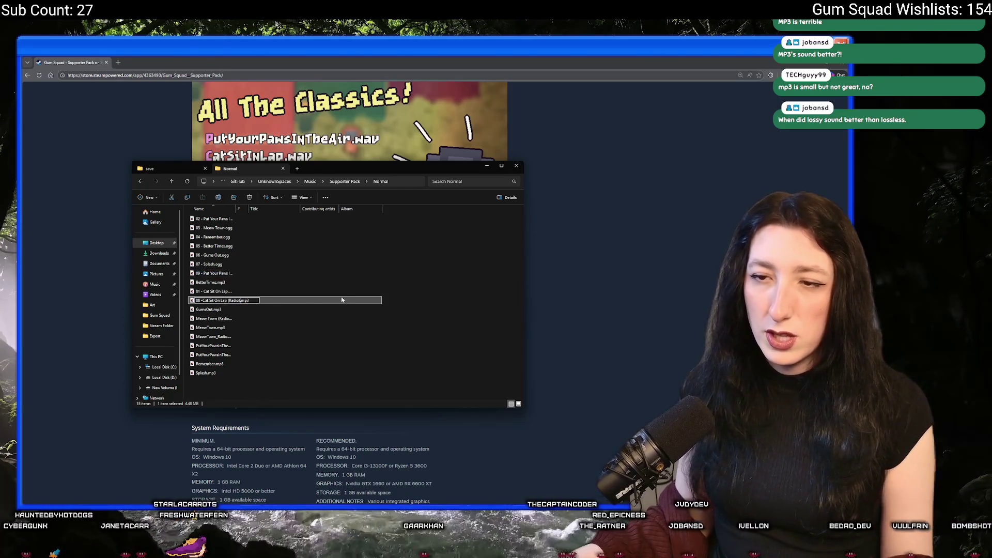
key(Return)
Step: Replace the 02 Put Your Paws .ogg with PutYourPawsInTheAir.mp3 renamed to track 02
click(249, 219)
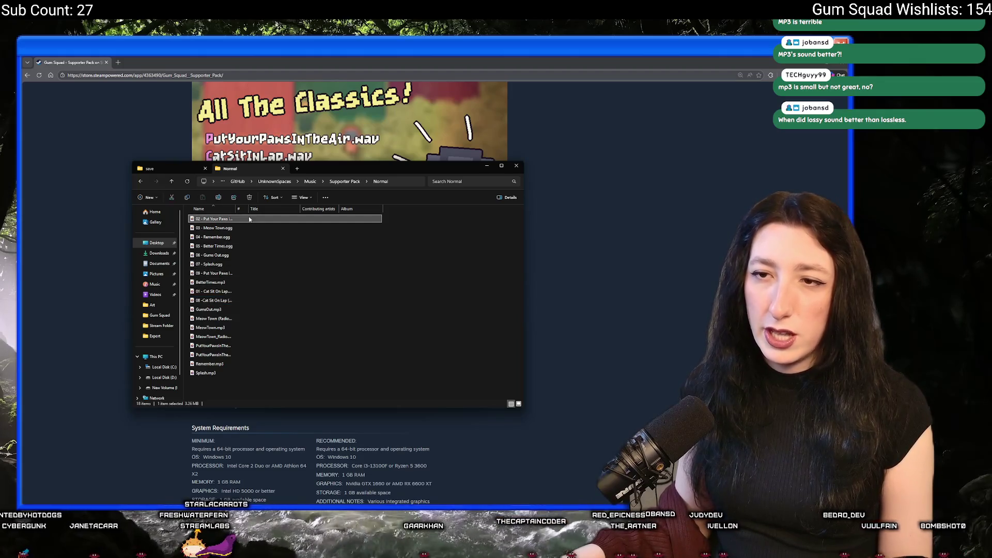
key(Delete)
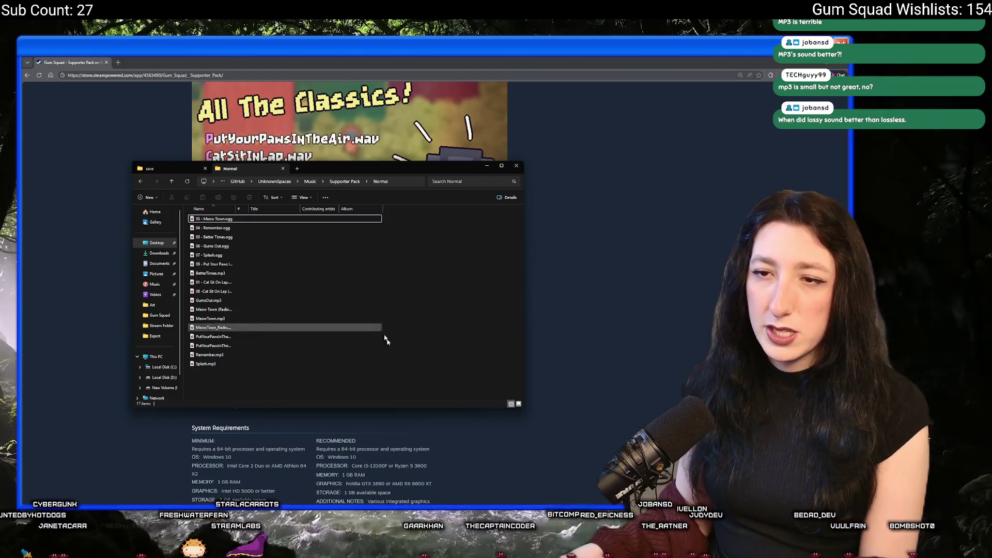
click(253, 335)
key(F2)
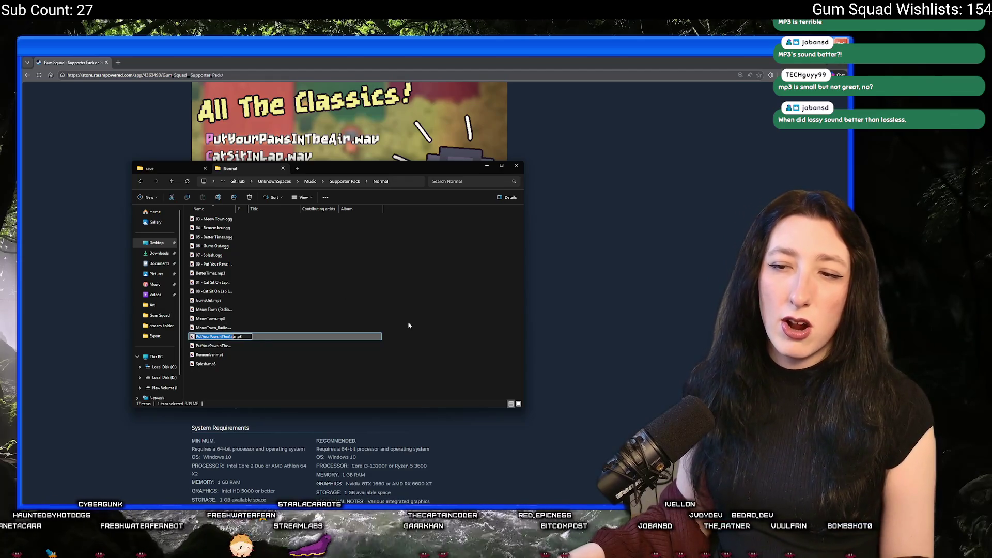
key(ctrl+v)
key(Return)
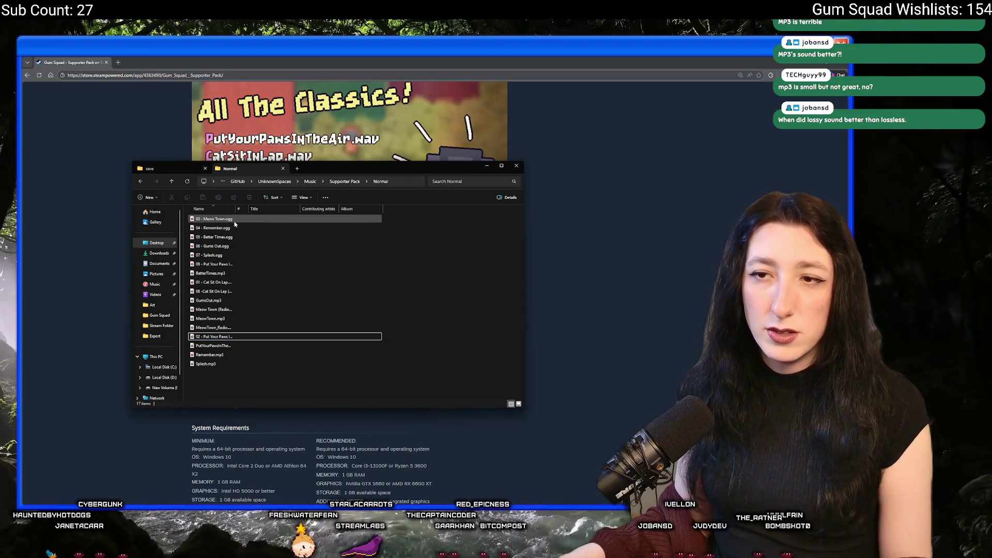
Step: Replace 03 - Meow Town.ogg with MeowTown.mp3 renamed 03 - Meow Town.mp3
click(289, 219)
key(F2)
key(Escape)
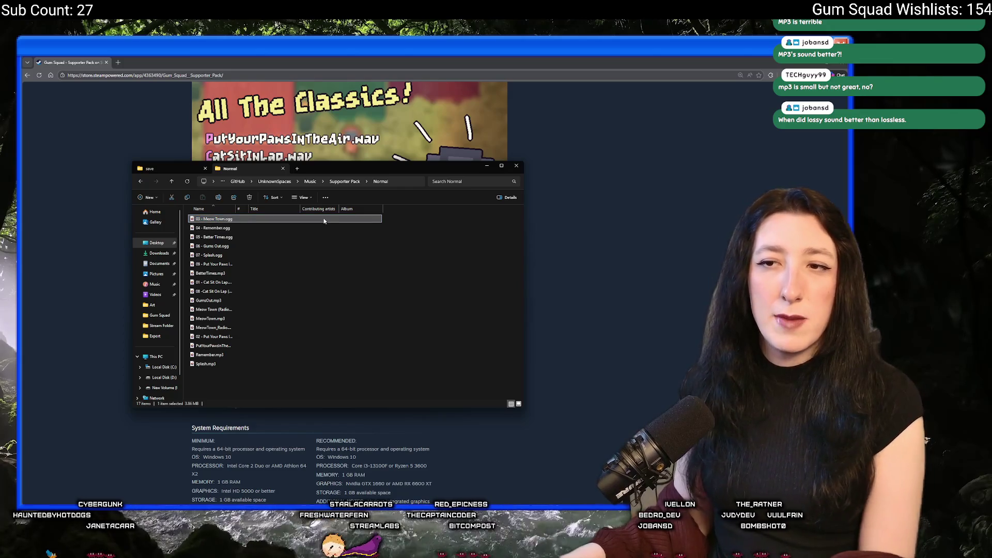
key(Delete)
click(254, 310)
key(F2)
key(ctrl+v)
key(Return)
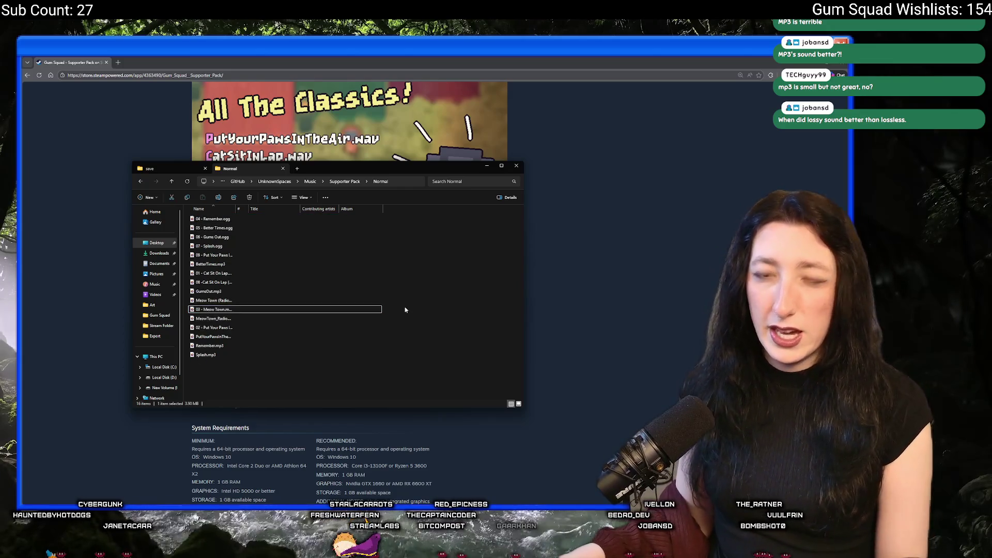
Step: Delete 04 - Remember.ogg and rename Remember.mp3 to 04 - Remember.mp3
click(267, 219)
key(F2)
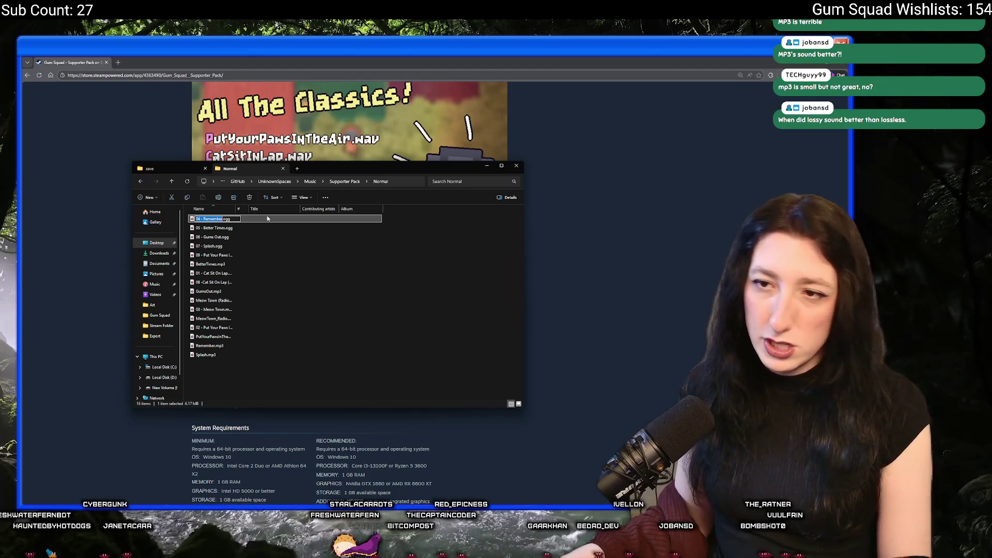
key(Escape)
key(Delete)
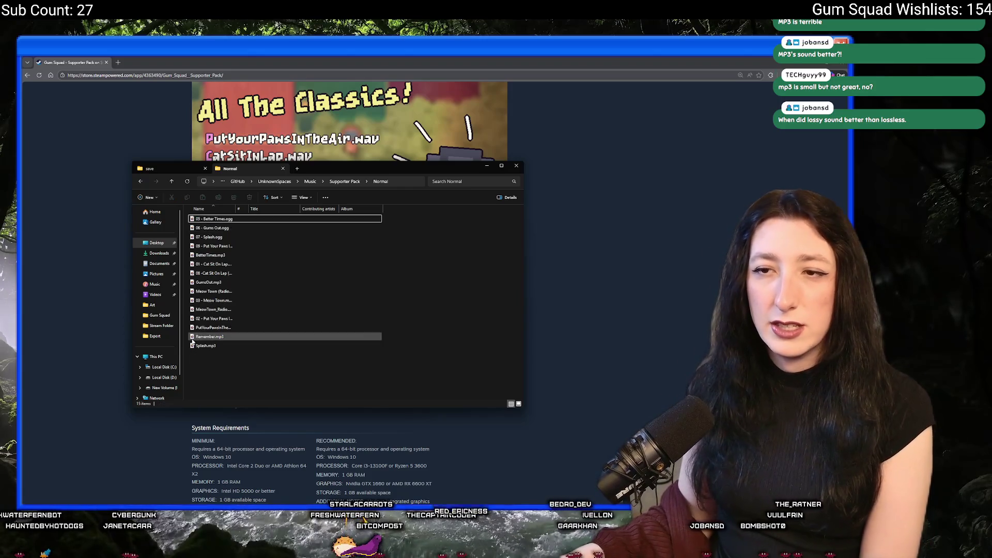
click(217, 337)
key(F2)
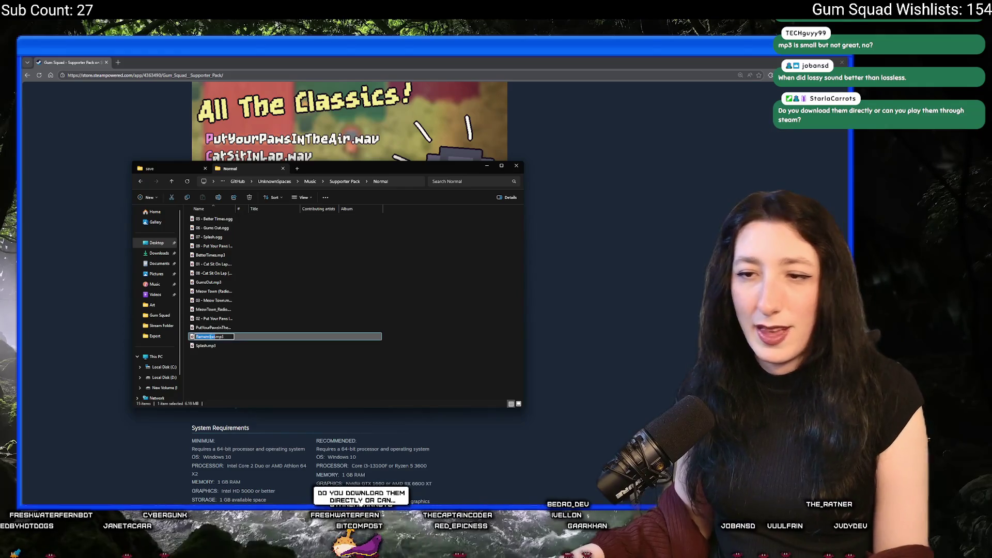
text(04 -)
click(376, 396)
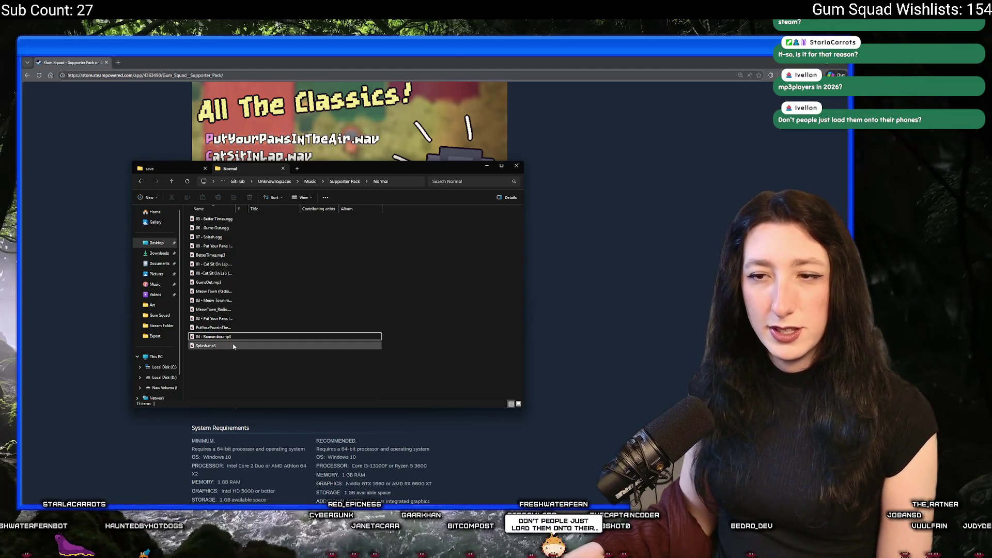
Step: Delete 05 - Better Times.ogg and rename BetterTimes.mp3 to 05 - Better Times
click(214, 219)
click(434, 236)
key(Delete)
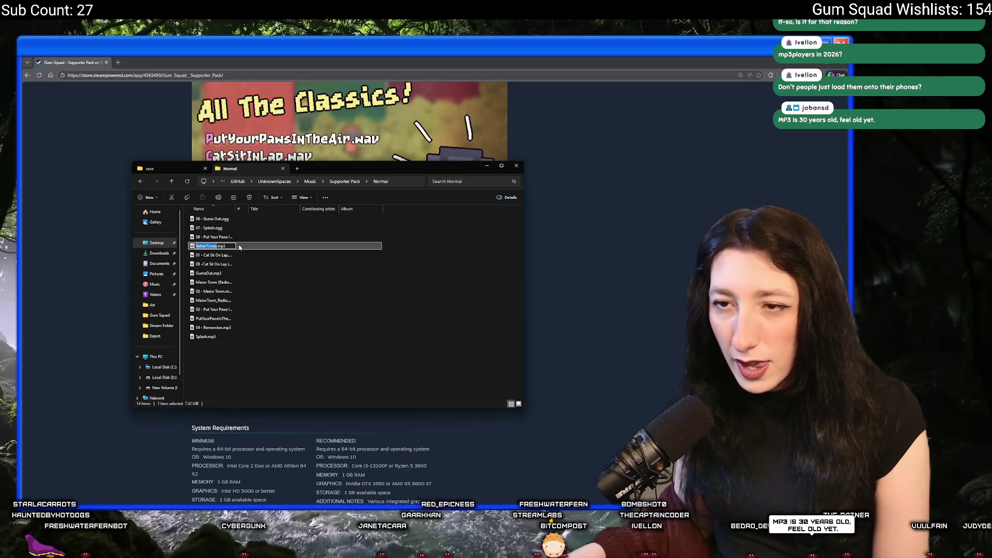
click(246, 256)
key(F2)
key(Return)
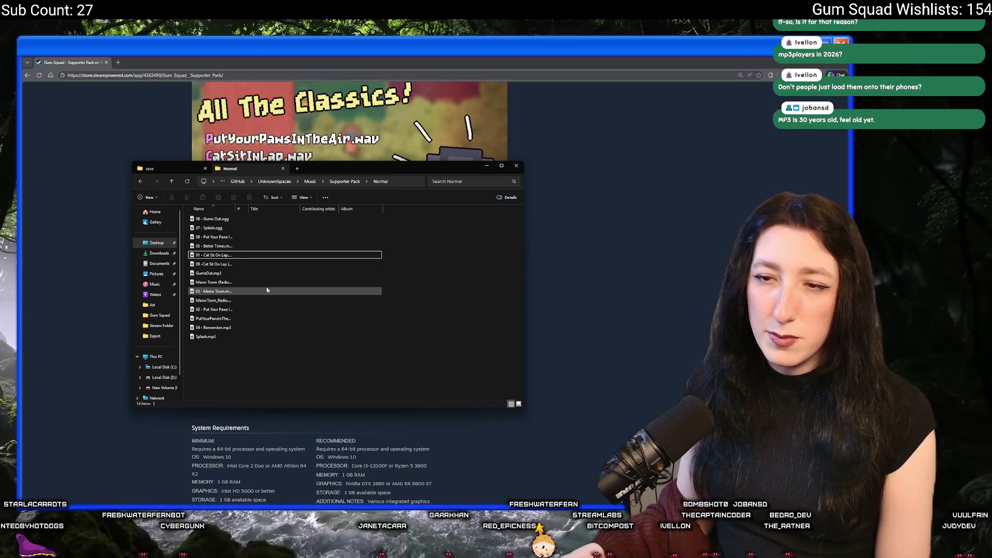
Step: Delete 06 - Gums Out.ogg and rename GumsOut.mp3 to 06 - Gums Out.mp3
click(267, 275)
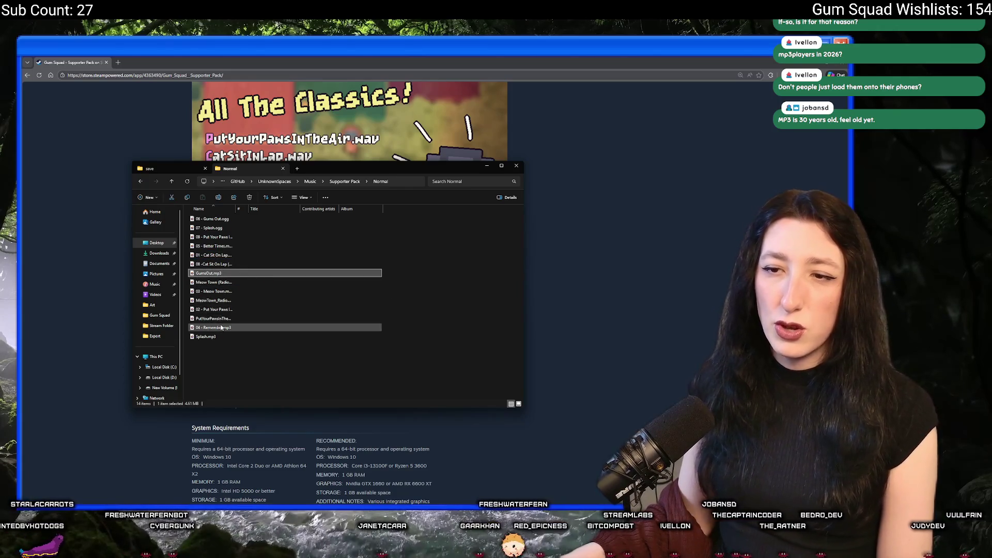
click(222, 219)
key(F2)
key(Escape)
key(Delete)
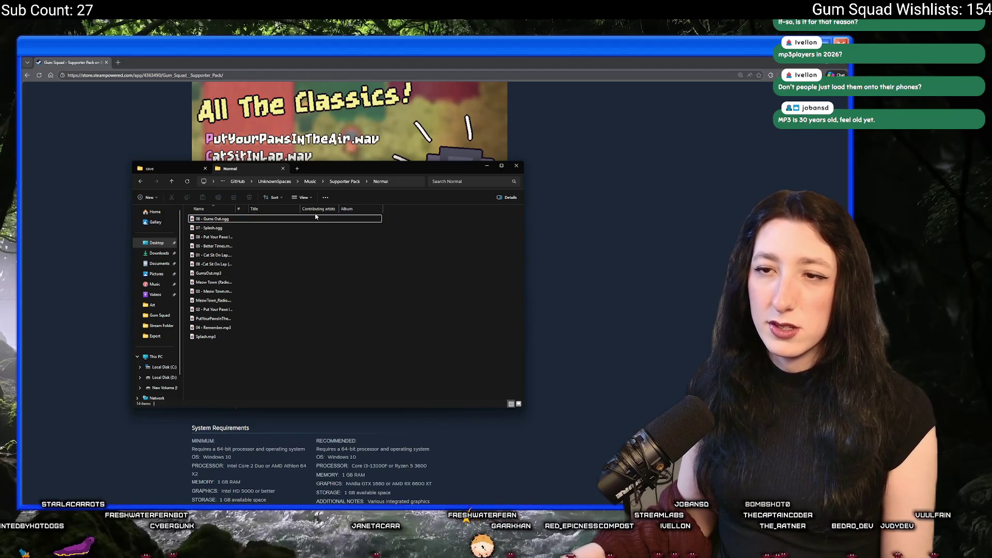
click(237, 263)
key(F2)
key(ctrl+v)
key(Return)
Step: Inspect the Meow Town (Radio).ogg and MeowTown_Radio.mp3 names, then go up to Supporter Pack
click(289, 273)
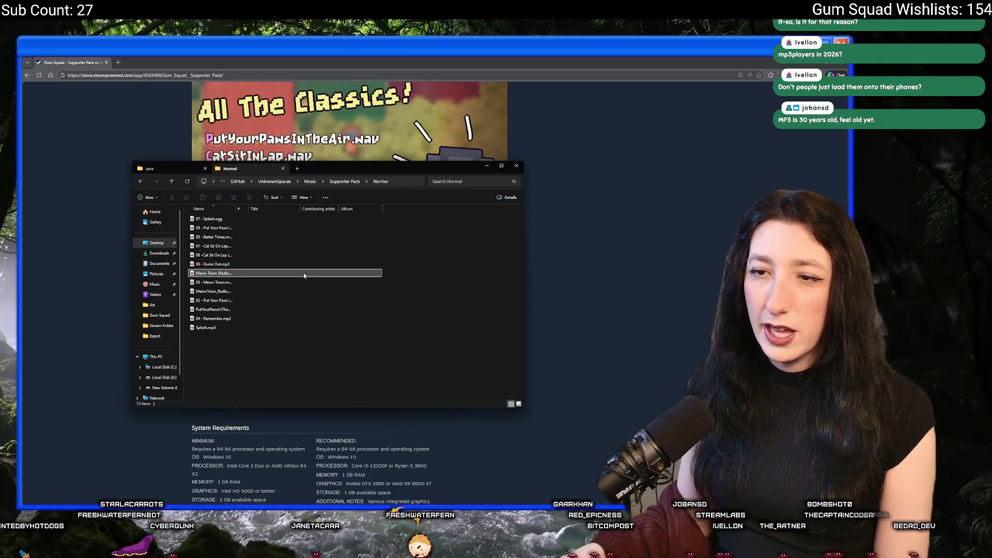
key(F2)
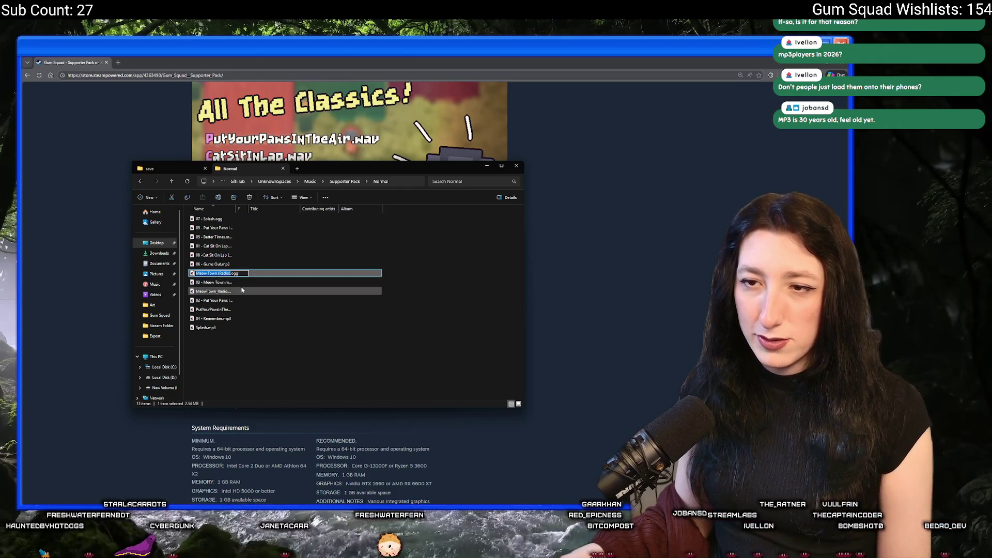
click(243, 338)
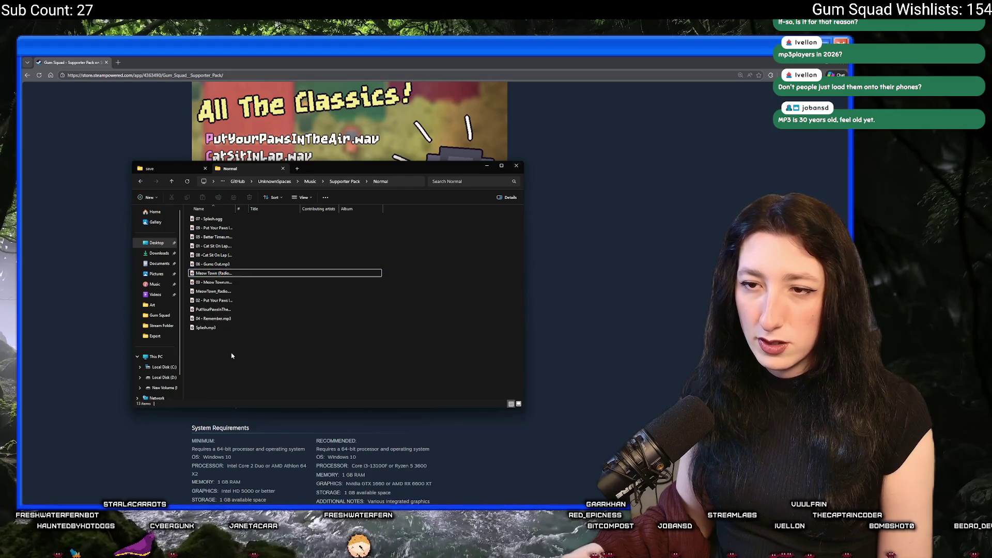
click(235, 293)
key(F2)
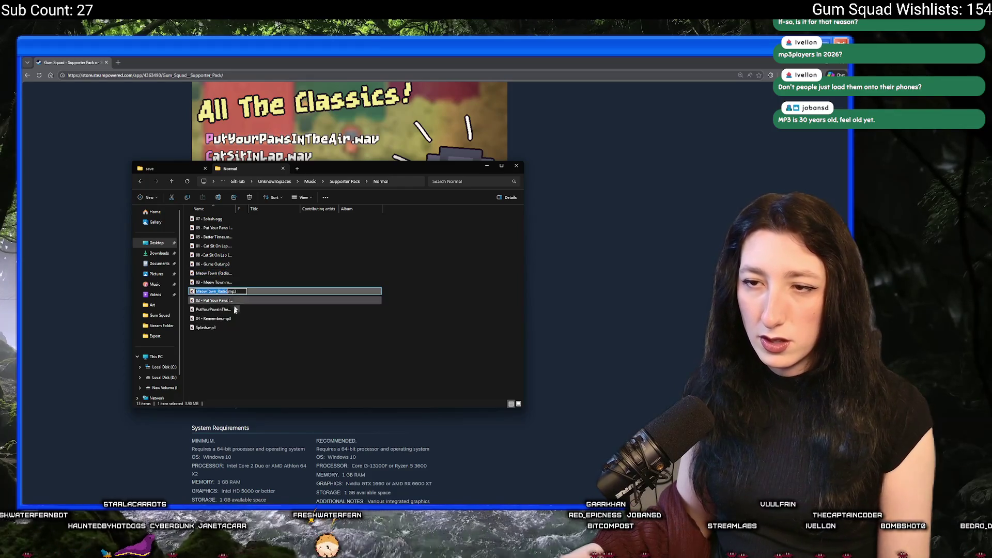
click(233, 272)
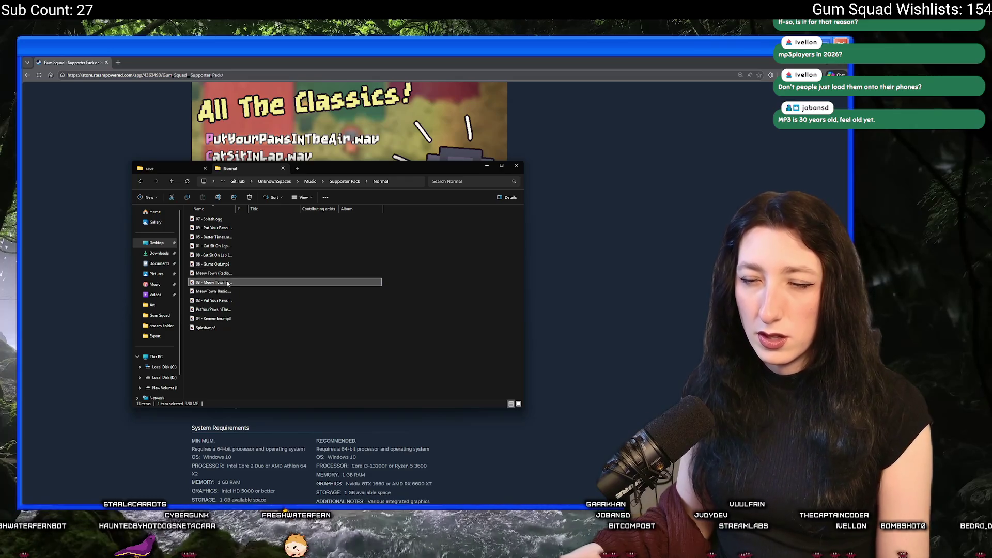
key(F2)
click(345, 182)
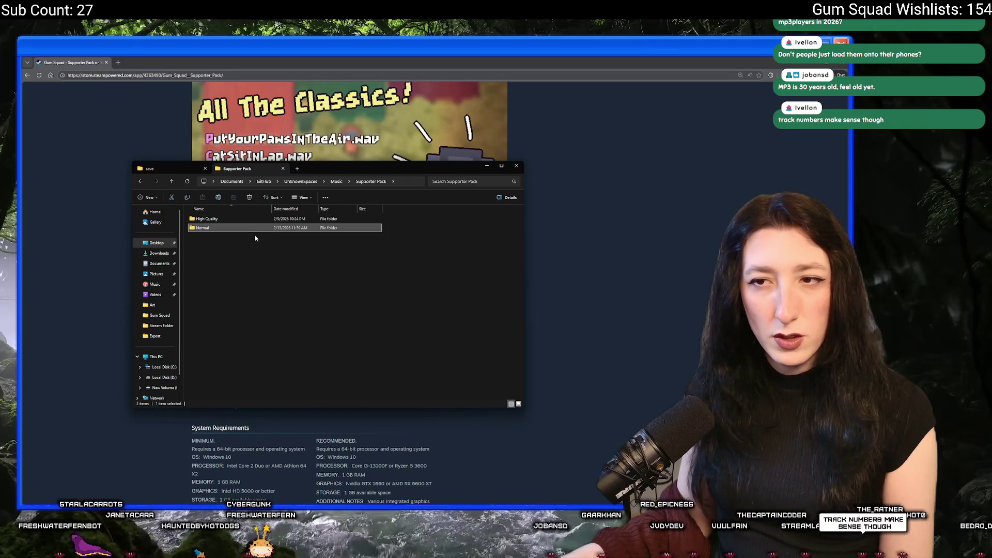
Step: Copy the '10 - Meow Town (Radio).wav' name from the High Quality folder, then reopen the Normal folder
double_click(256, 220)
click(198, 301)
key(F2)
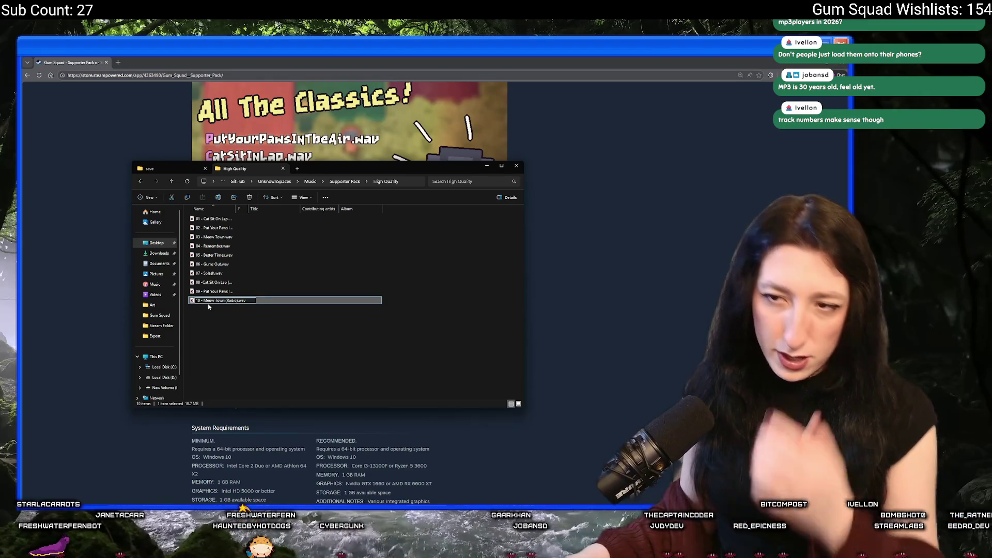
click(239, 328)
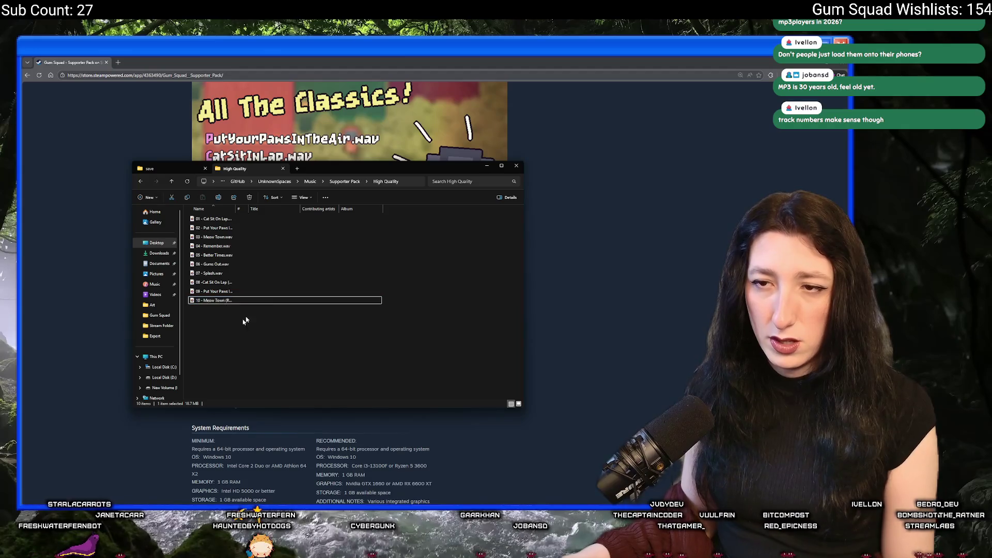
click(344, 181)
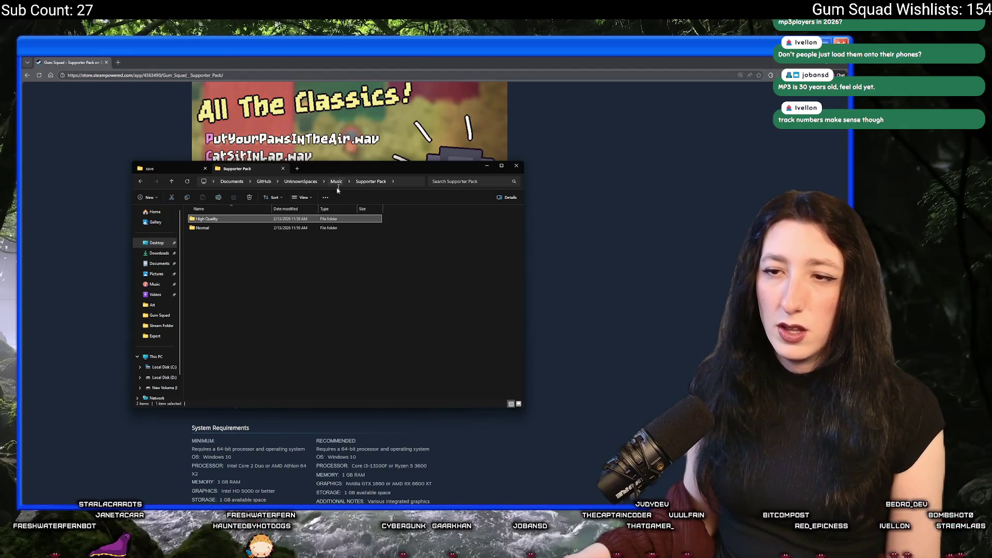
double_click(233, 228)
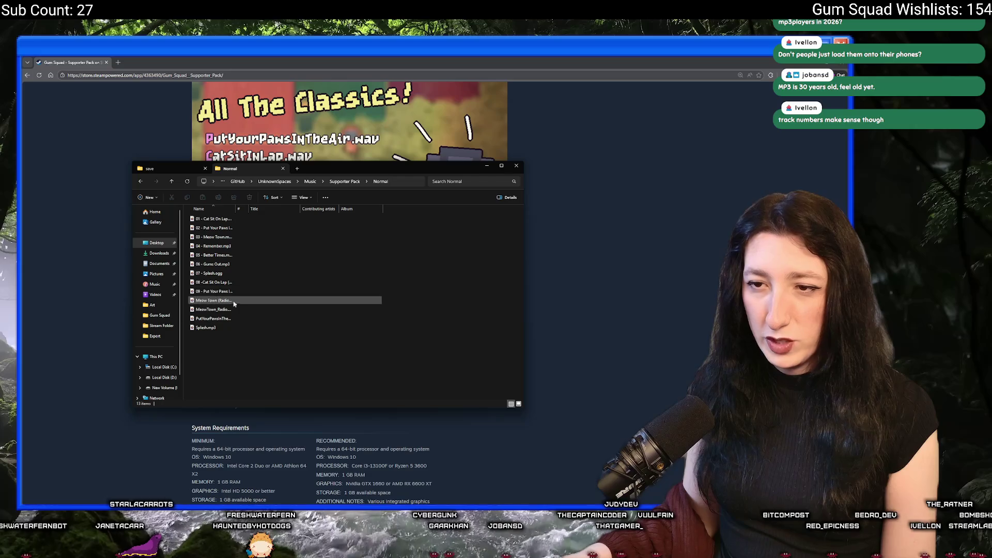
Step: Rename MeowTown_Radio.mp3 to 10 - Meow Town (Radio).mp3, dropping the extra .wav
click(230, 309)
key(F2)
text(10 - Meow Town (Radio).wav)
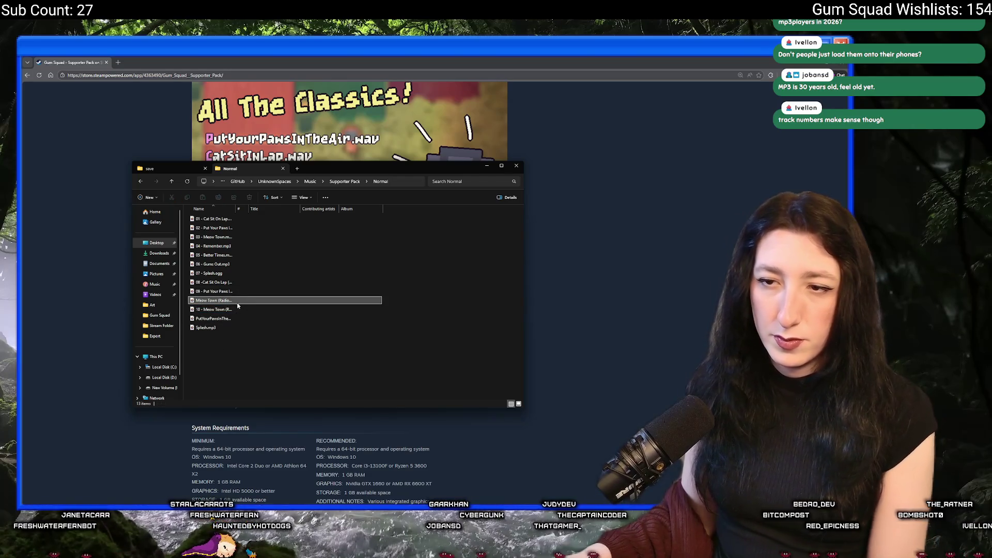
key(F2)
key(BackSpace)
key(BackSpace)
key(BackSpace)
click(336, 319)
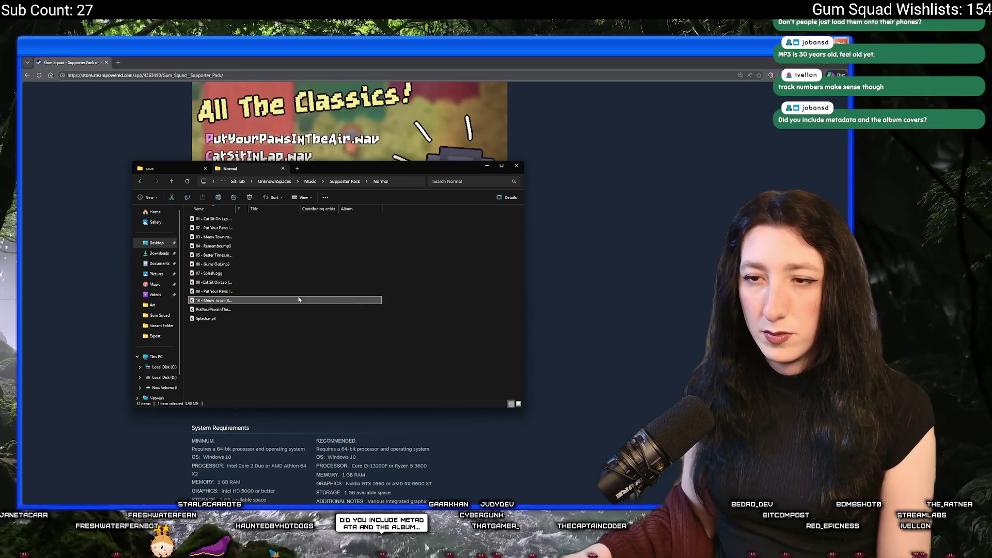
Step: Delete the 09 Put Your Paws .ogg and rename the radio mp3 to 09 - Put Your Paws In The Air (Radio).mp3
click(280, 310)
key(F2)
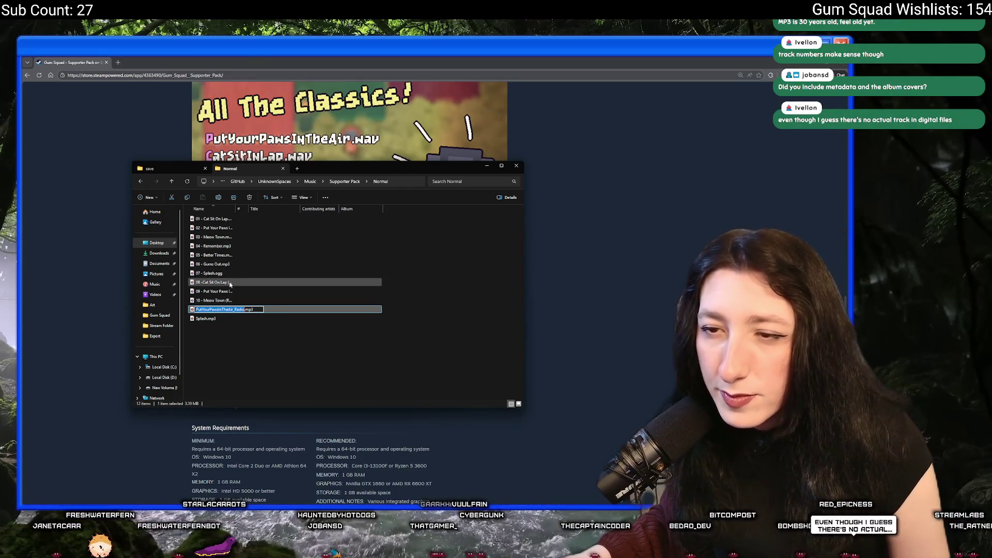
click(243, 292)
key(F2)
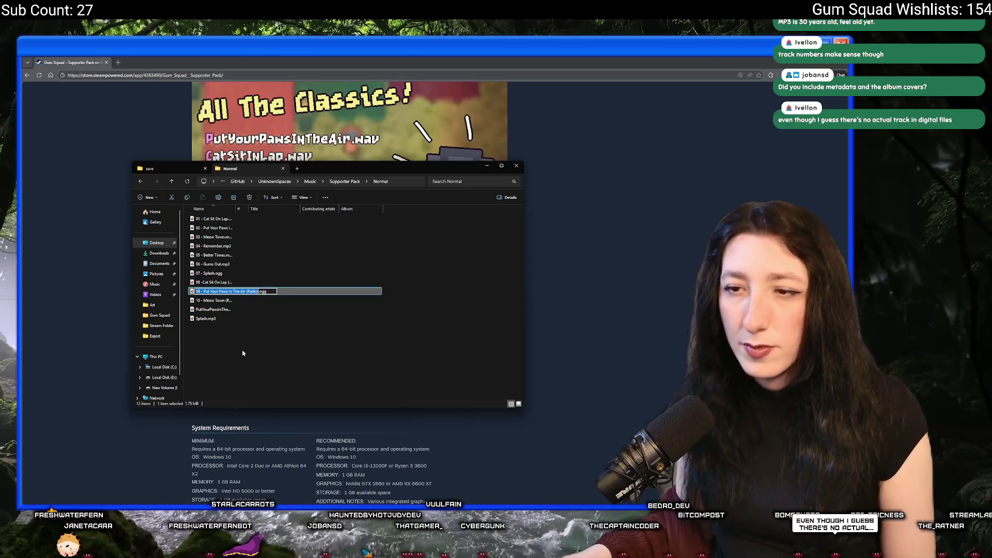
key(ctrl+c)
key(Escape)
key(Delete)
click(253, 300)
key(F2)
key(ctrl+v)
key(Return)
Step: Replace 07 - Splash.ogg with Splash.mp3 renamed 07 - Splash.mp3, and sort the folder by name ascending
click(239, 273)
key(F2)
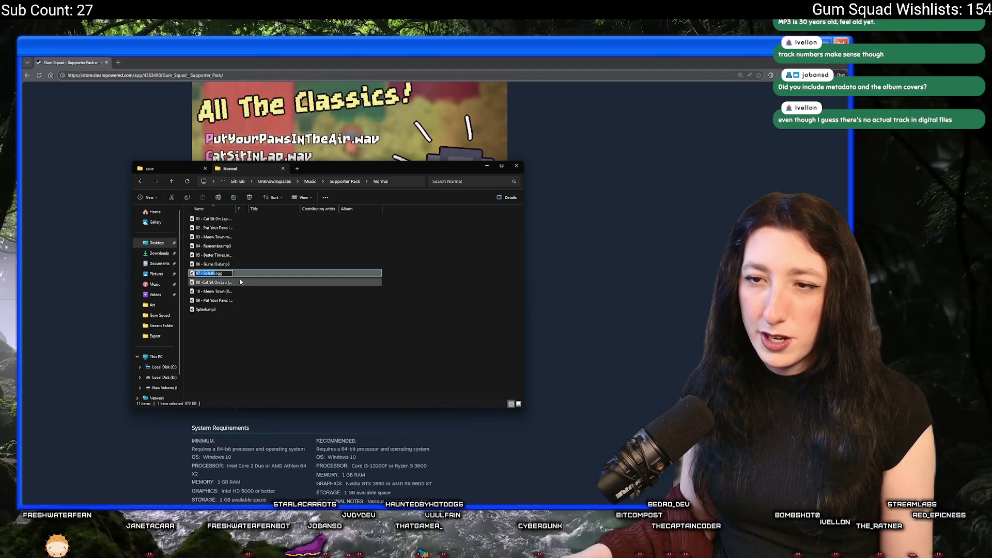
key(ctrl+c)
key(Escape)
key(Delete)
click(216, 301)
key(F2)
key(ctrl+v)
key(Return)
click(218, 209)
click(218, 212)
mouse_move(239, 342)
mouse_down()
mouse_move(287, 310)
mouse_move(270, 317)
mouse_up()
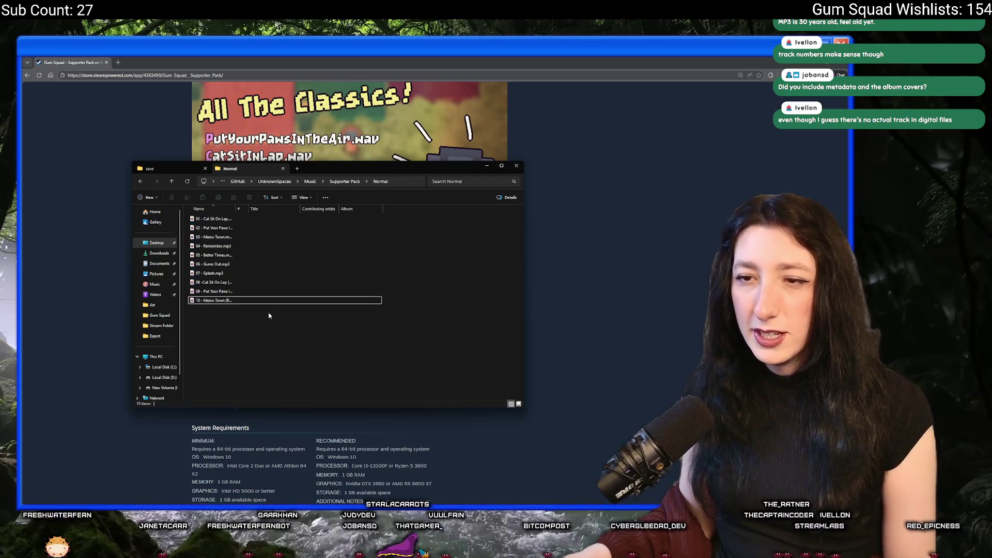
Step: Spot-check tracks 02 through 08, then drag the Normal folder window next to the Steam Track Listing
click(271, 301)
click(278, 283)
click(281, 264)
click(286, 254)
click(295, 236)
key(F2)
click(303, 228)
click(288, 320)
drag(312, 169, 518, 112)
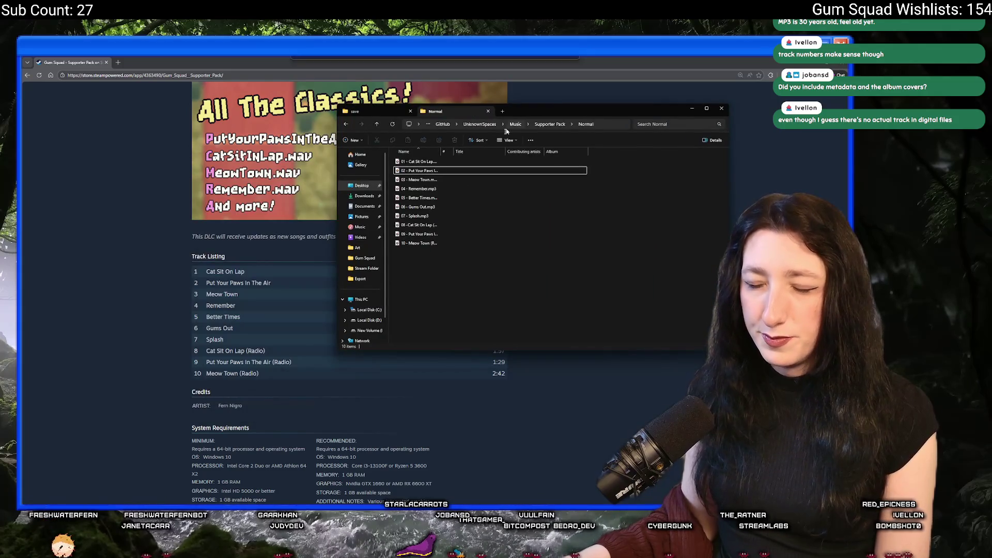